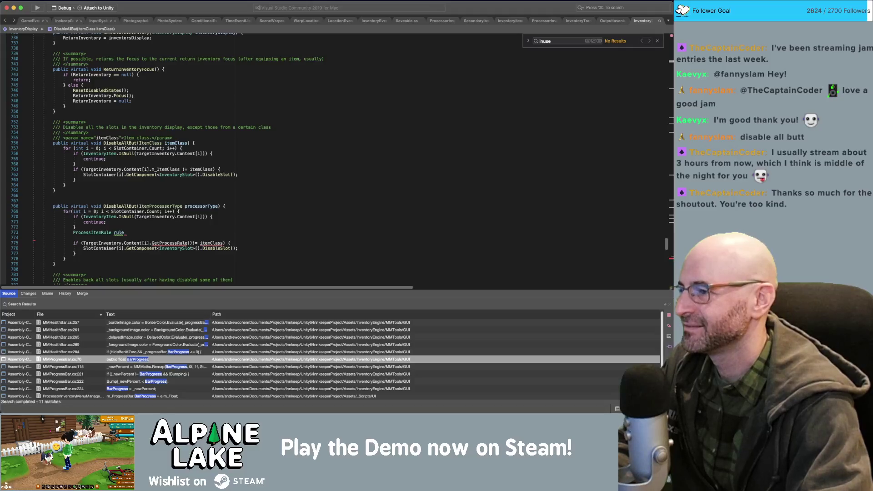
Add the /// summary 'Disables all the slots in the inventory display, except from a certain processor type' to DisableAllBut.
{"action": "type", "text": "/// <summary>"}
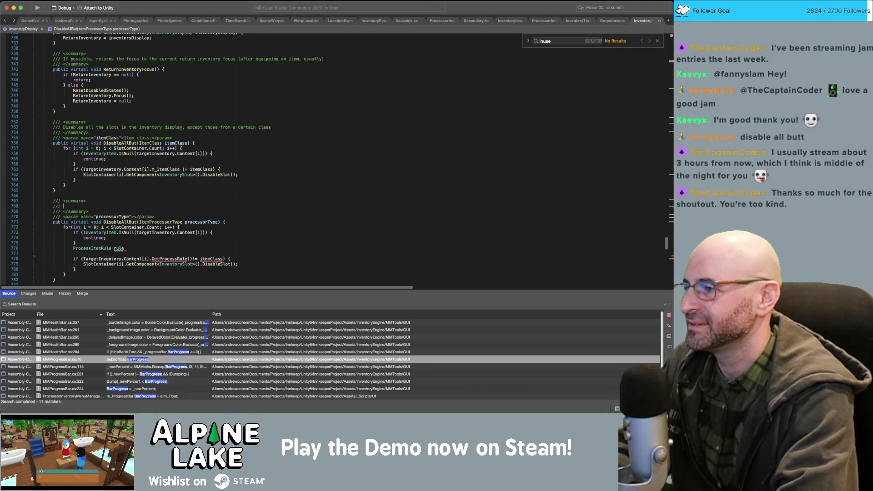
{"action": "type", "text": "Diab"}
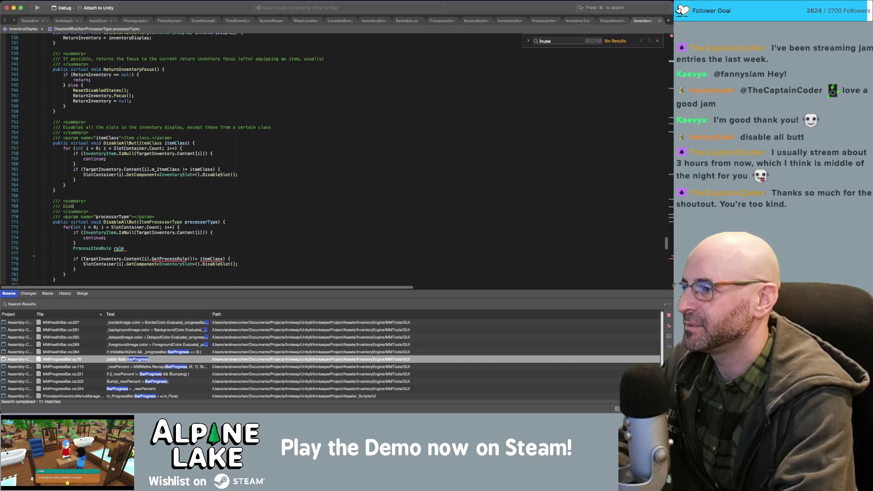
{"action": "type", "text": "sabl"}
{"action": "key", "text": "BackSpace"}
{"action": "key", "text": "BackSpace"}
{"action": "type", "text": "sables all"}
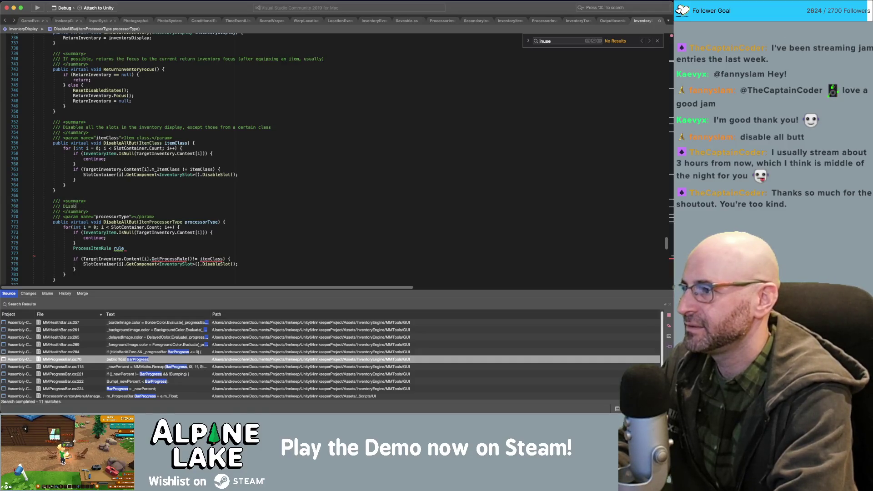
{"action": "type", "text": " the slots in"}
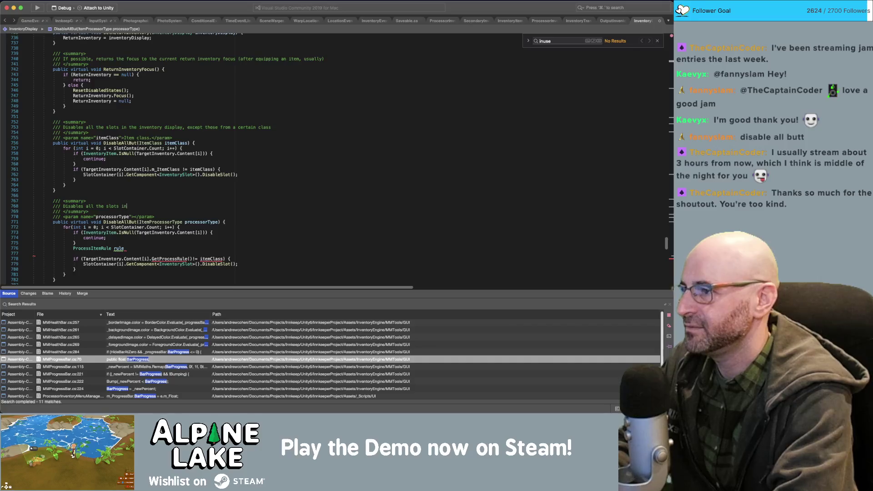
{"action": "type", "text": " the inventory display, except those"}
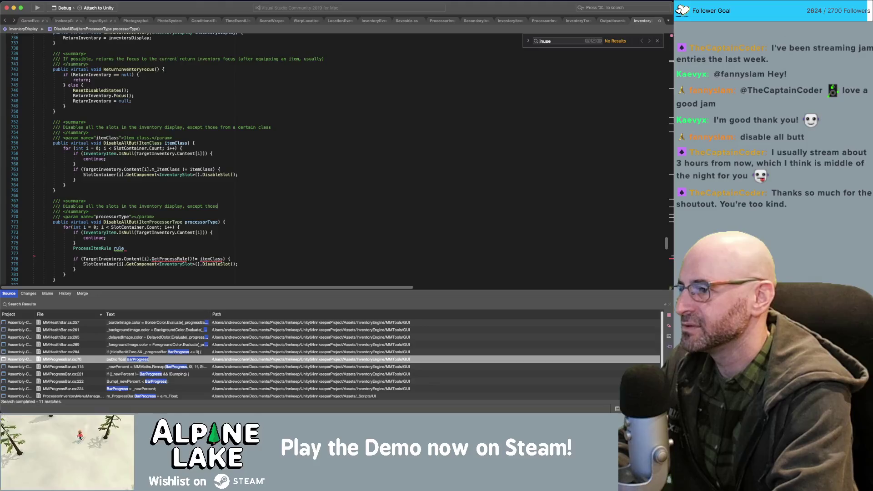
{"action": "key", "text": "BackSpace"}
{"action": "key", "text": "BackSpace"}
{"action": "key", "text": "BackSpace"}
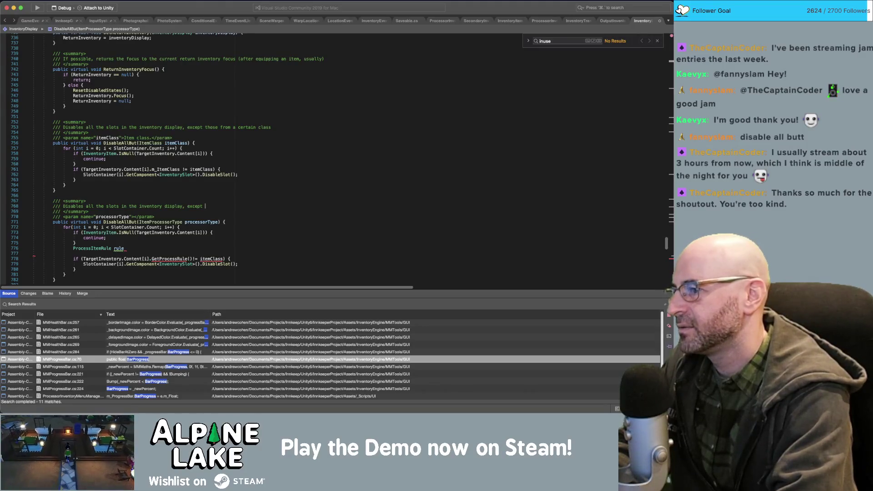
{"action": "type", "text": "from a certain processor t"}
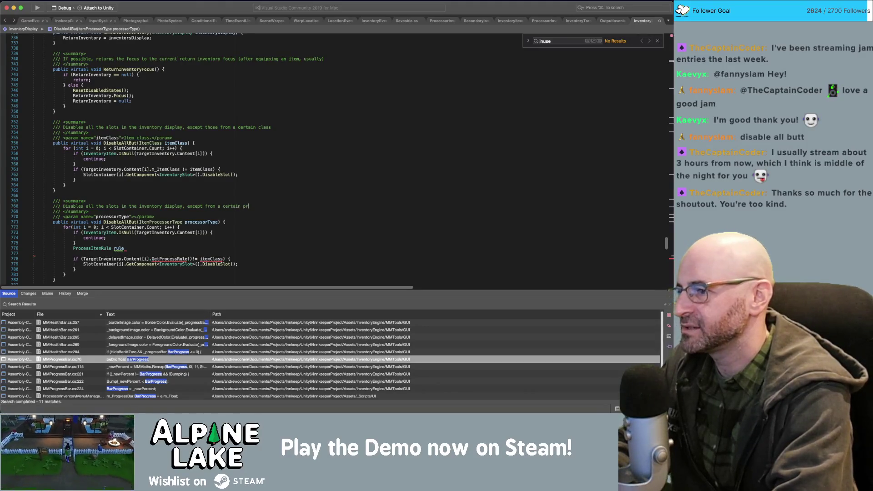
{"action": "type", "text": "ype"}
{"action": "left_click", "coordinate": [226, 222]}
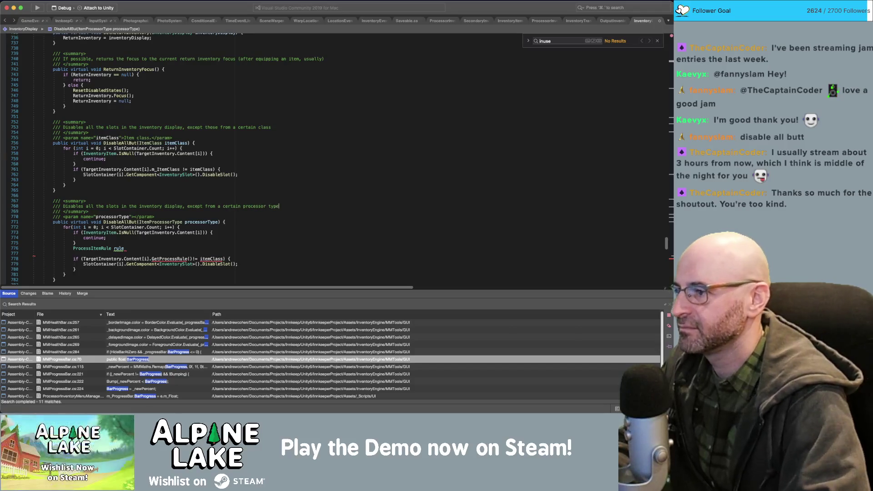
{"action": "key", "text": "Down"}
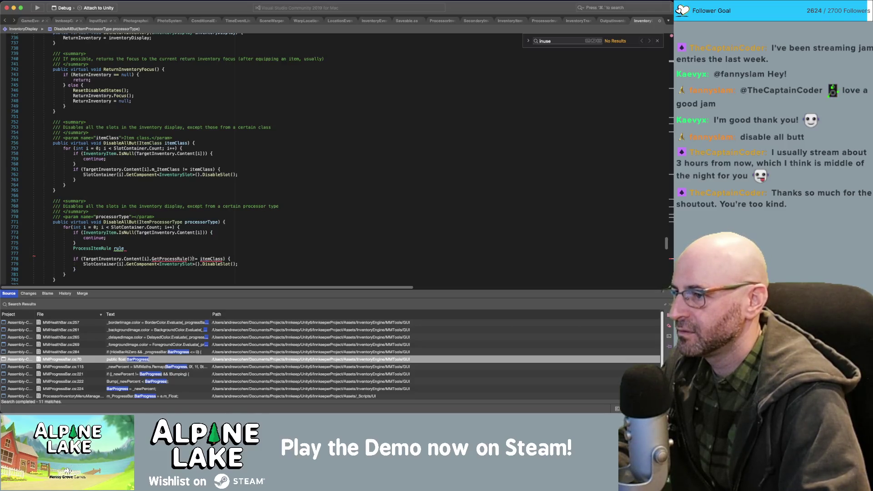
Assign the item's GetProcessRule(processorType) result to the rule variable.
{"action": "key", "text": "shift+alt+Left"}
{"action": "key", "text": "shift+alt+Left"}
{"action": "key", "text": "shift+alt+Left"}
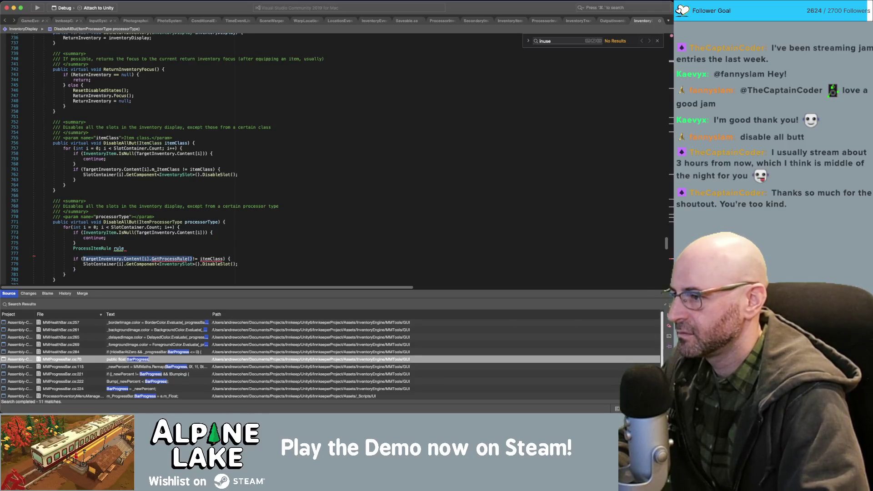
{"action": "key", "text": "BackSpace"}
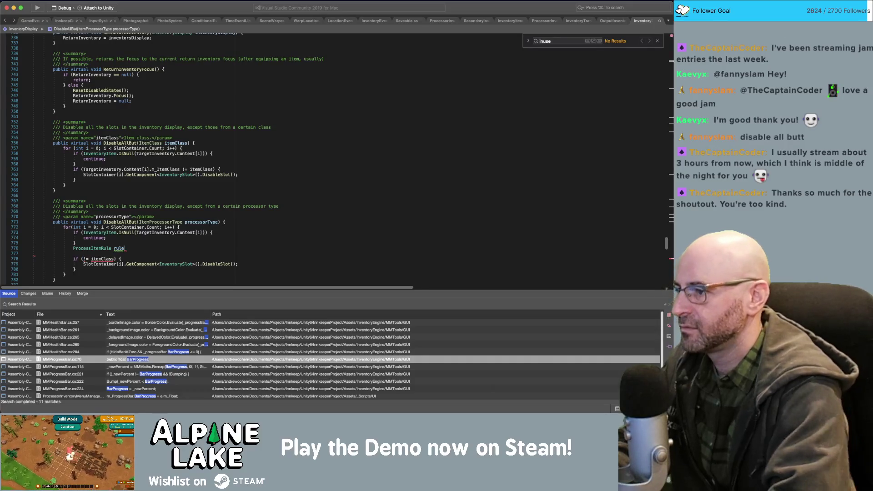
{"action": "type", "text": " ="}
{"action": "type", "text": "TargetInventory.Content[i].GetProcessRule()"}
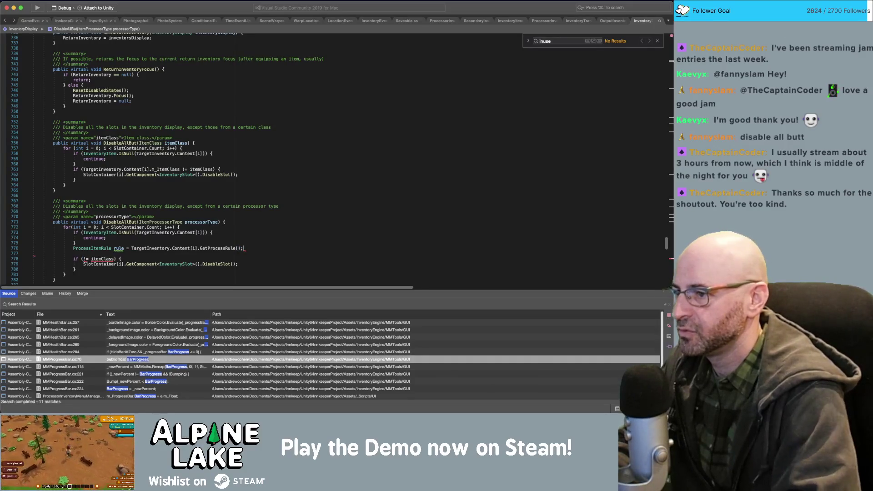
{"action": "scroll", "coordinate": [260, 235], "scroll_direction": "down", "scroll_amount": 1}
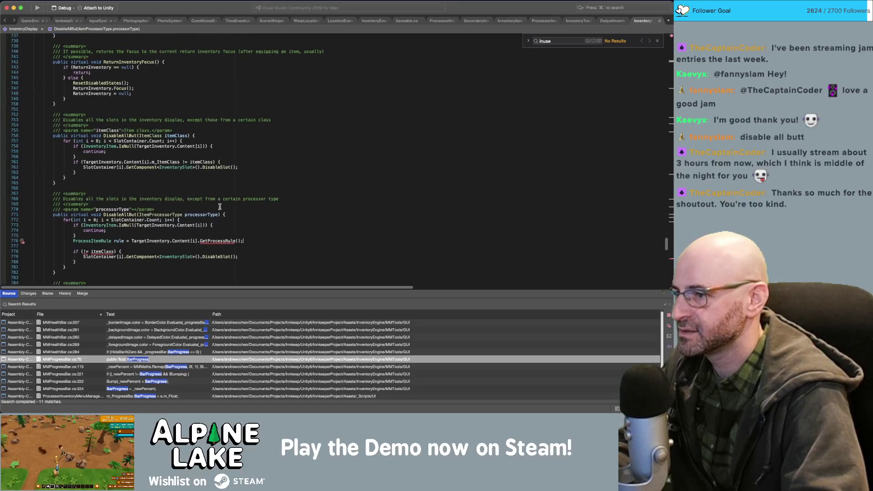
{"action": "left_click", "coordinate": [238, 240]}
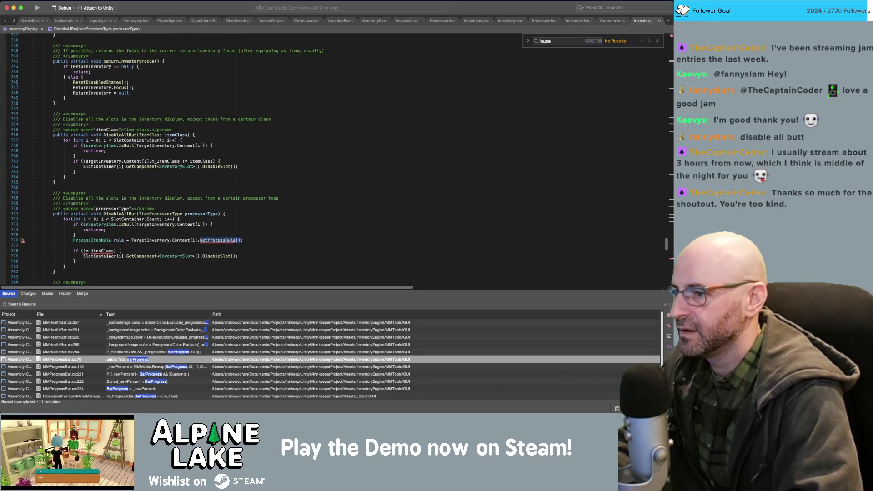
{"action": "type", "text": "proces"}
{"action": "type", "text": "sorType"}
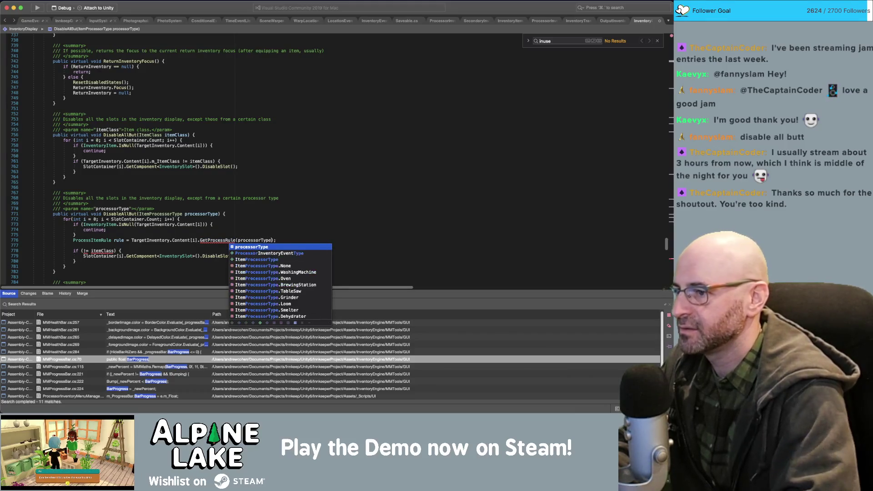
{"action": "key", "text": "Return"}
{"action": "key", "text": "Return"}
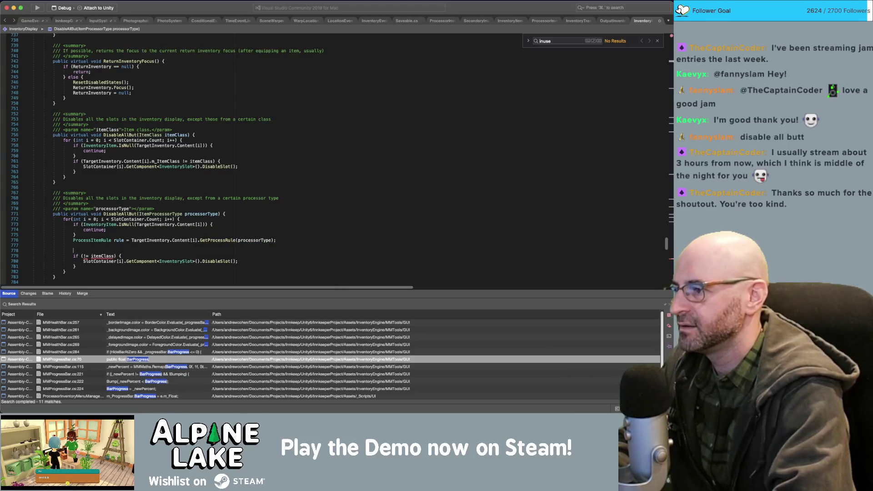
Add 'if (rule == null) { continue; }', delete the old itemClass condition, and start 'if(rule.'.
{"action": "type", "text": "if (rule ="}
{"action": "type", "text": "= null) { "}
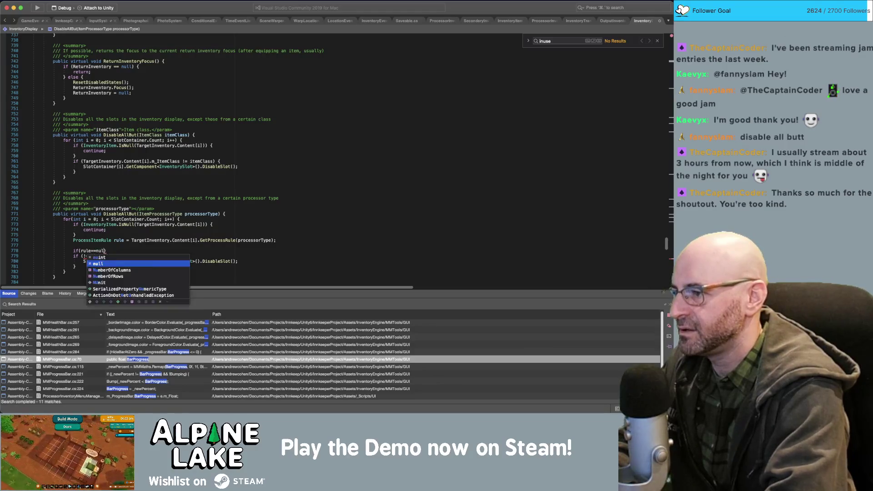
{"action": "type", "text": "continue;"}
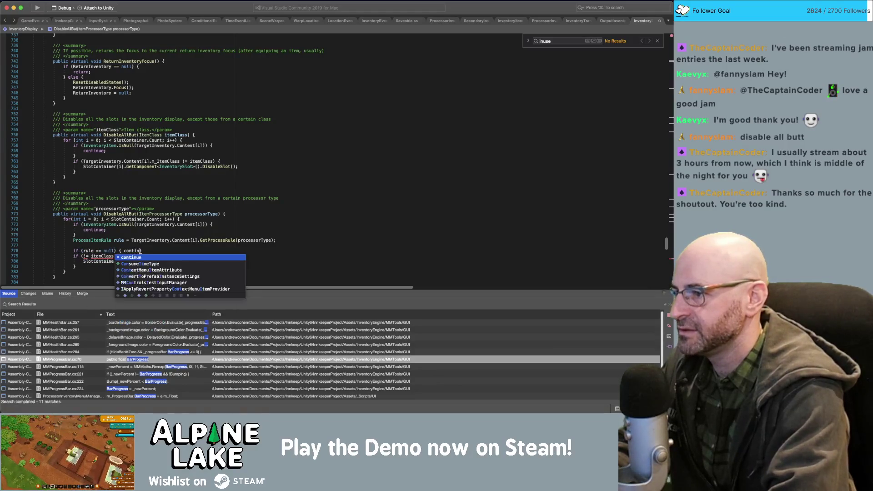
{"action": "key", "text": "End"}
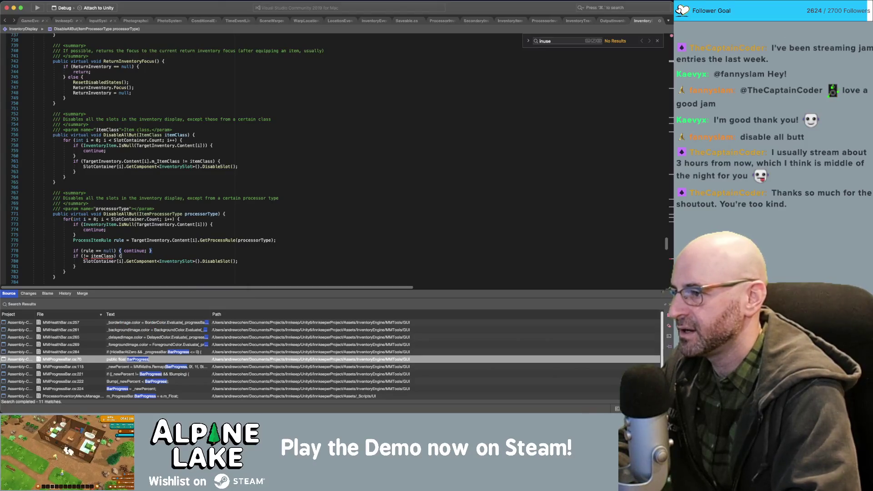
{"action": "key", "text": "shift+Home"}
{"action": "key", "text": "BackSpace"}
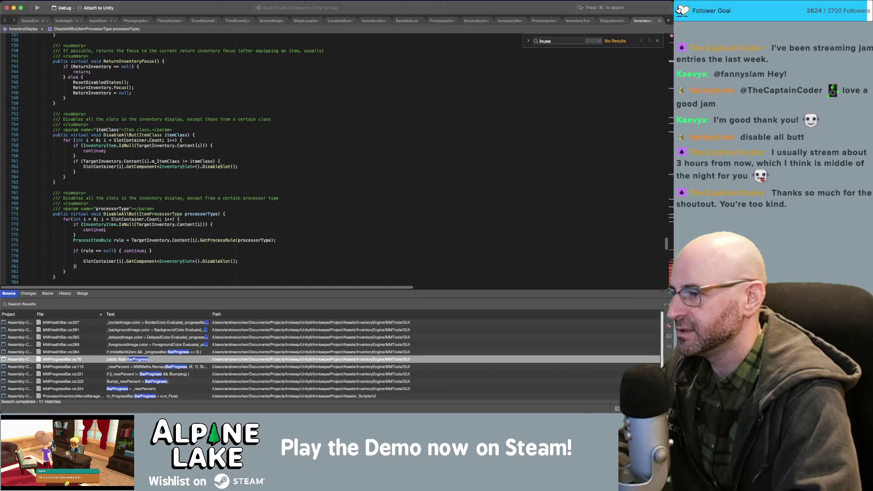
{"action": "key", "text": "BackSpace"}
{"action": "key", "text": "Up"}
{"action": "key", "text": "shift+Tab"}
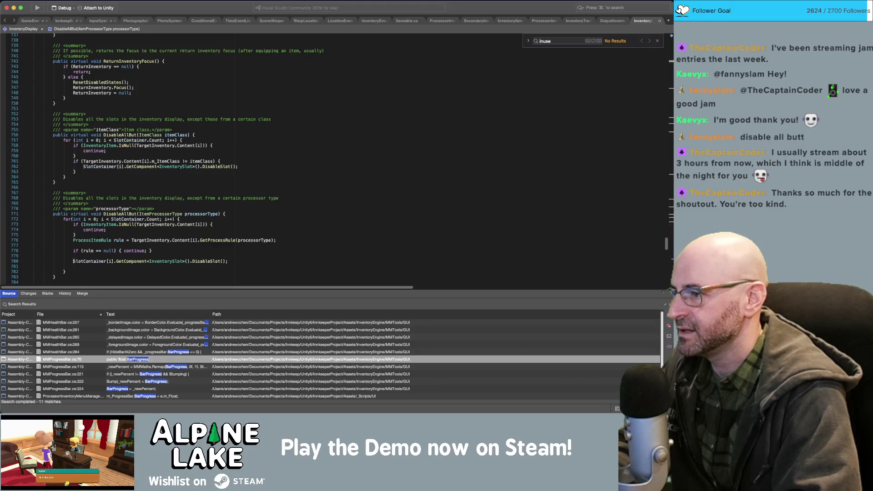
{"action": "key", "text": "Return"}
{"action": "key", "text": "Up"}
{"action": "type", "text": "f(rule"}
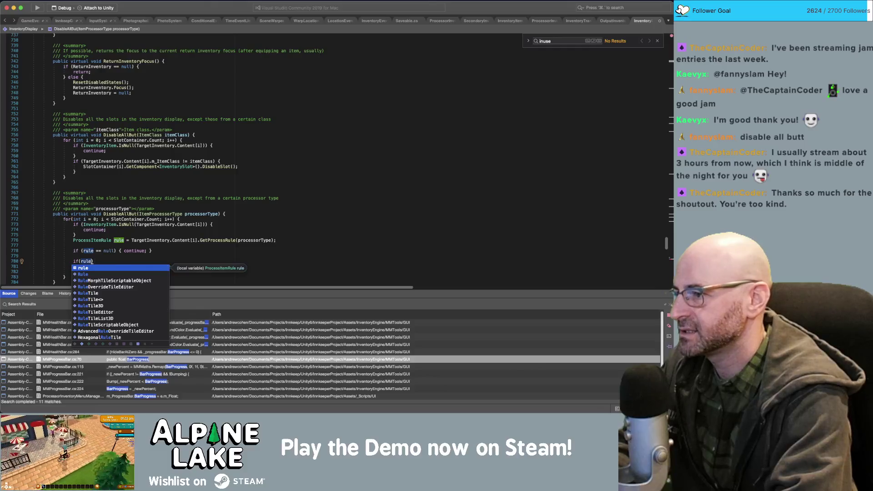
{"action": "type", "text": "."}
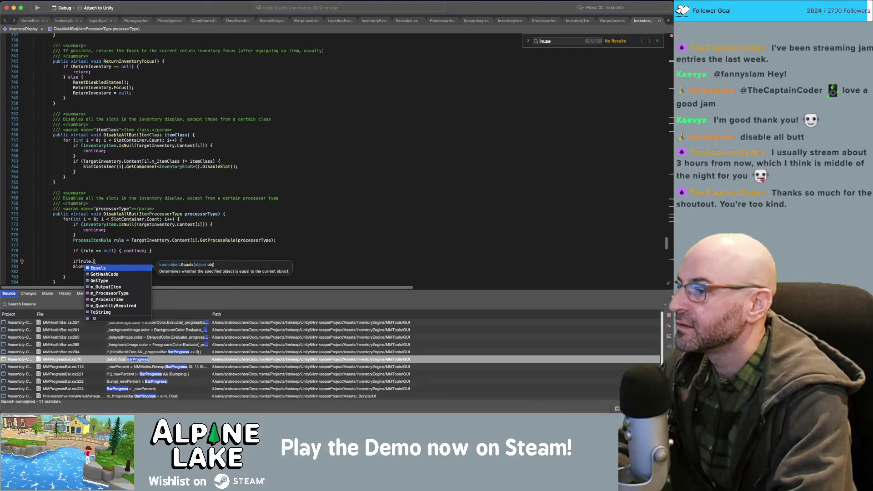
{"action": "key", "text": "Escape"}
{"action": "left_click", "coordinate": [223, 240], "text": "super"}
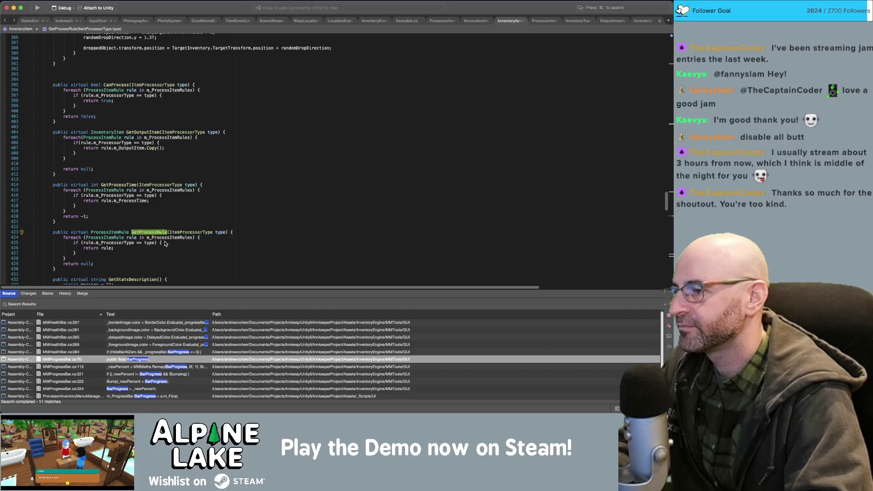
{"action": "left_click", "coordinate": [166, 238]}
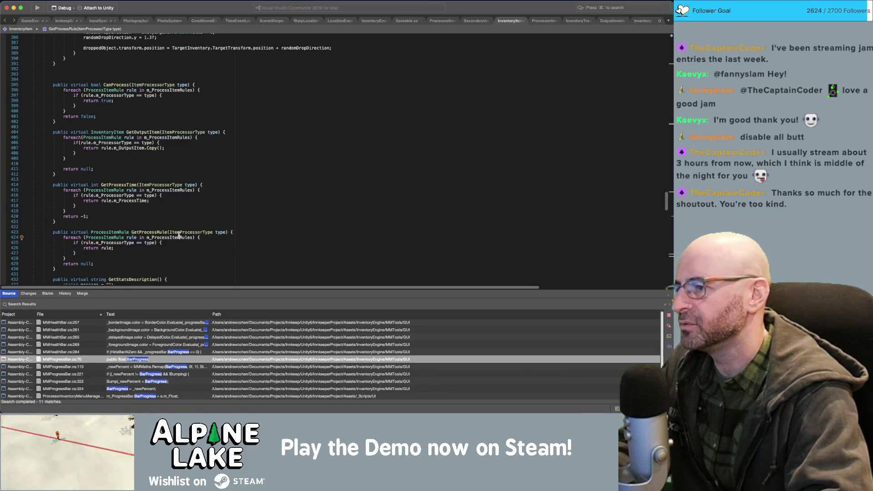
Complete the condition comparing rule.m_ProcessorType with processorType.
{"action": "left_click", "coordinate": [638, 21]}
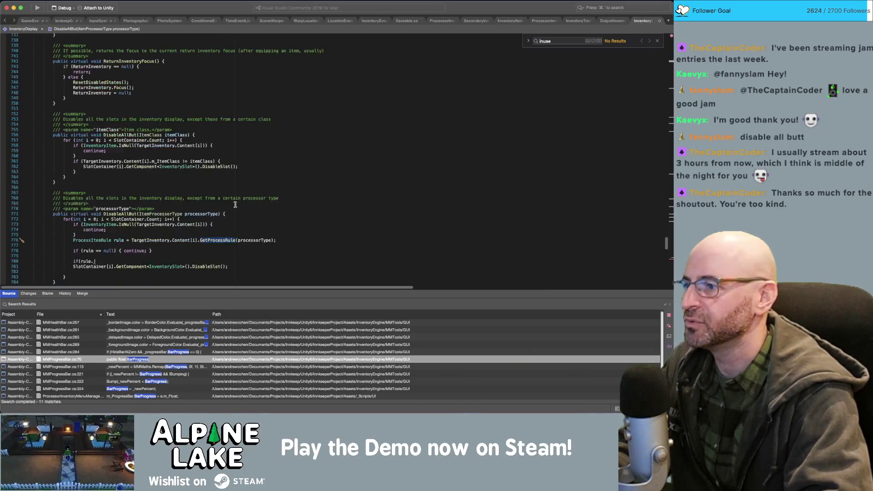
{"action": "left_click", "coordinate": [94, 259]}
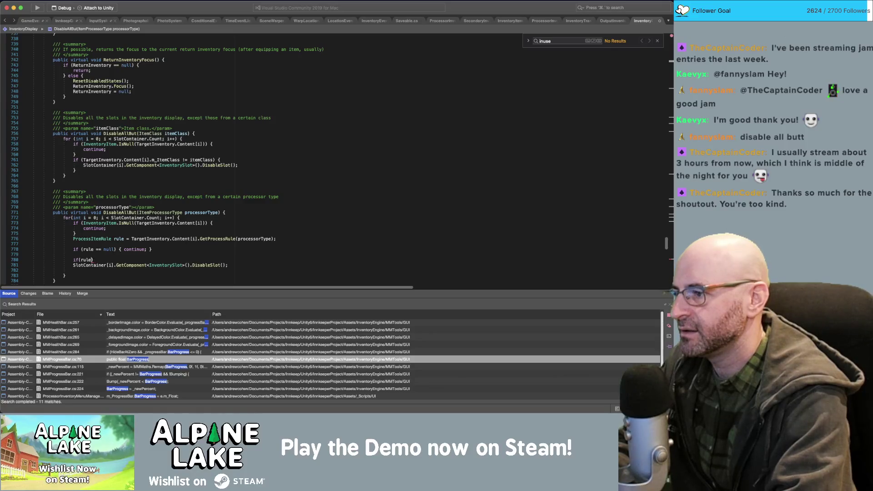
{"action": "type", "text": ";m"}
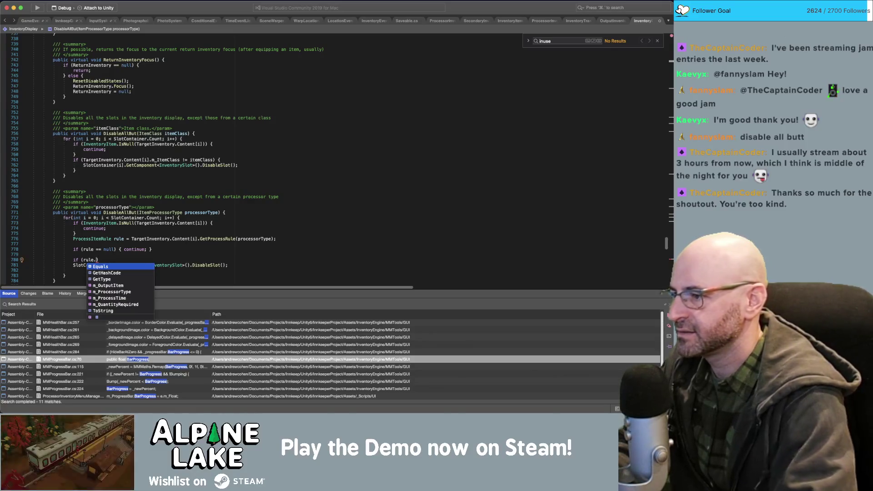
{"action": "key", "text": "Down"}
{"action": "key", "text": "Down"}
{"action": "key", "text": "Down"}
{"action": "key", "text": "Return"}
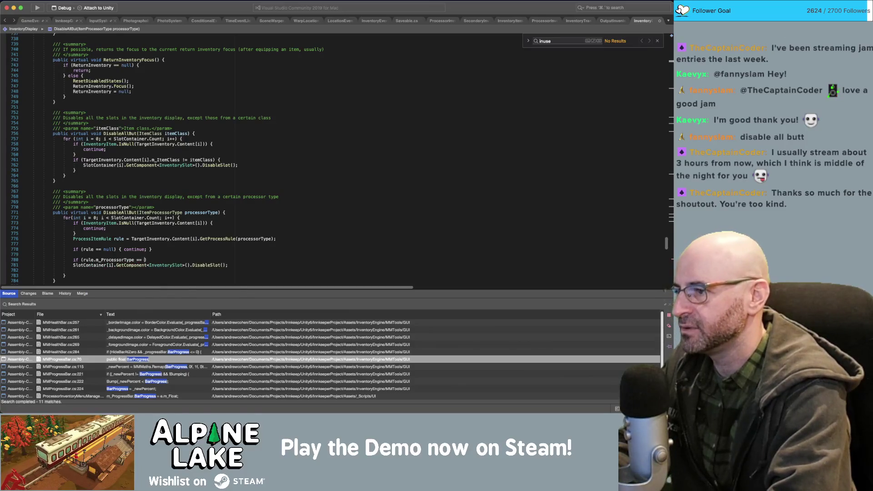
{"action": "type", "text": "typeof("}
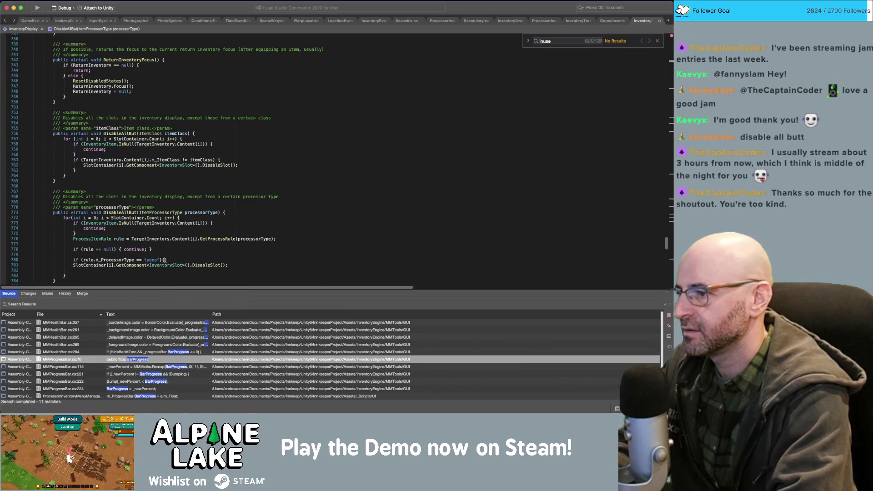
{"action": "key", "text": "BackSpace"}
{"action": "key", "text": "BackSpace"}
{"action": "key", "text": "BackSpace"}
{"action": "type", "text": "processor"}
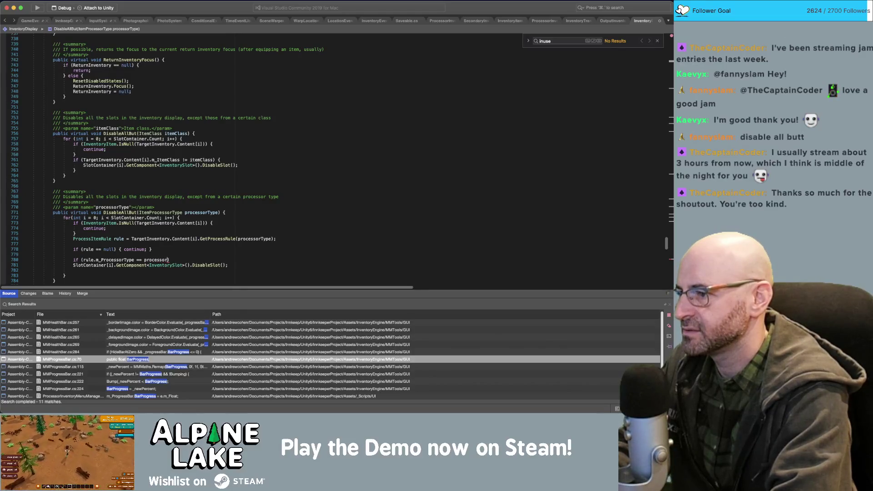
{"action": "type", "text": "Type)"}
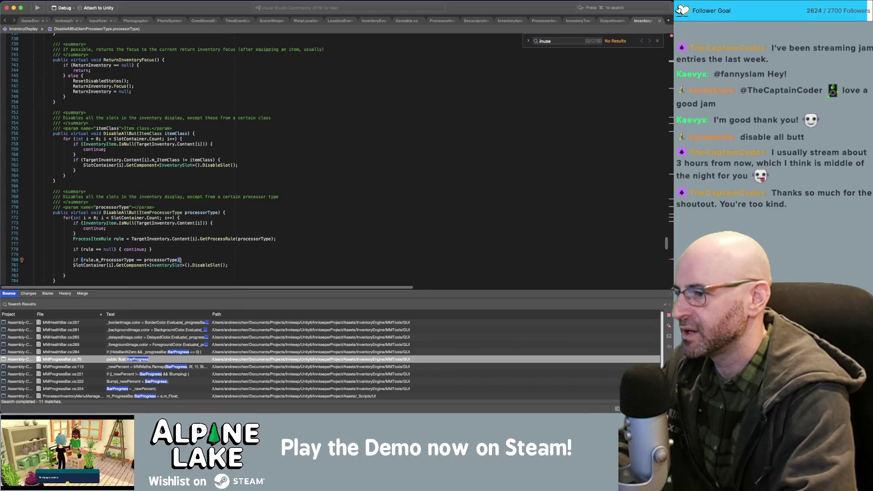
{"action": "key", "text": "Return"}
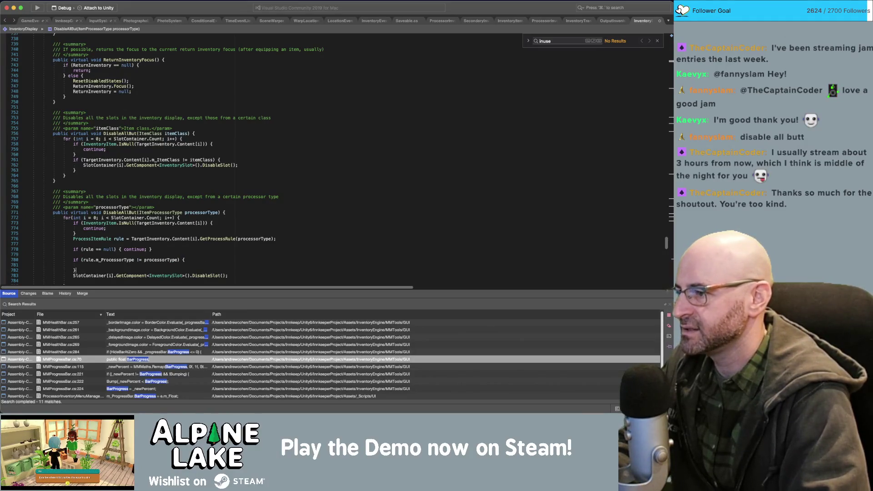
Move the DisableSlot call inside the processor-type if block.
{"action": "key", "text": "alt+Down"}
{"action": "key", "text": "Up"}
{"action": "key", "text": "Tab"}
{"action": "key", "text": "Up"}
{"action": "key", "text": "BackSpace"}
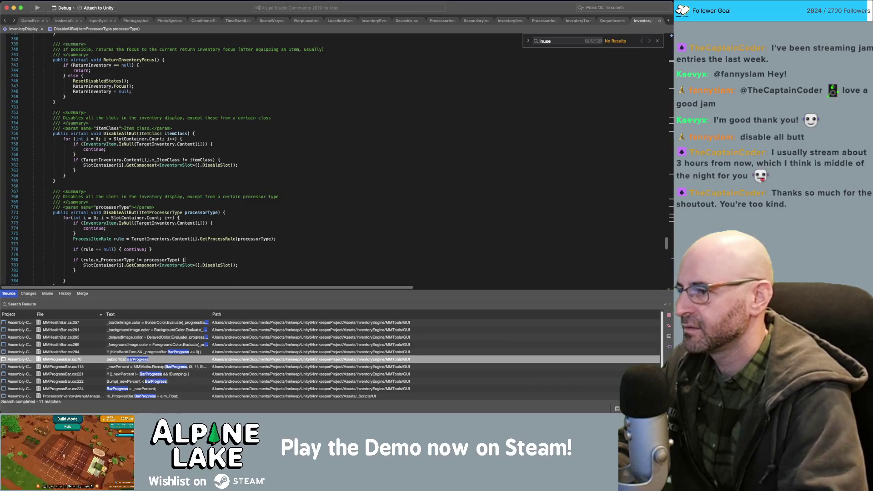
Inspect the GetProcessRule call and its parameters above the rule null check.
{"action": "scroll", "coordinate": [189, 240], "scroll_direction": "down", "scroll_amount": 2}
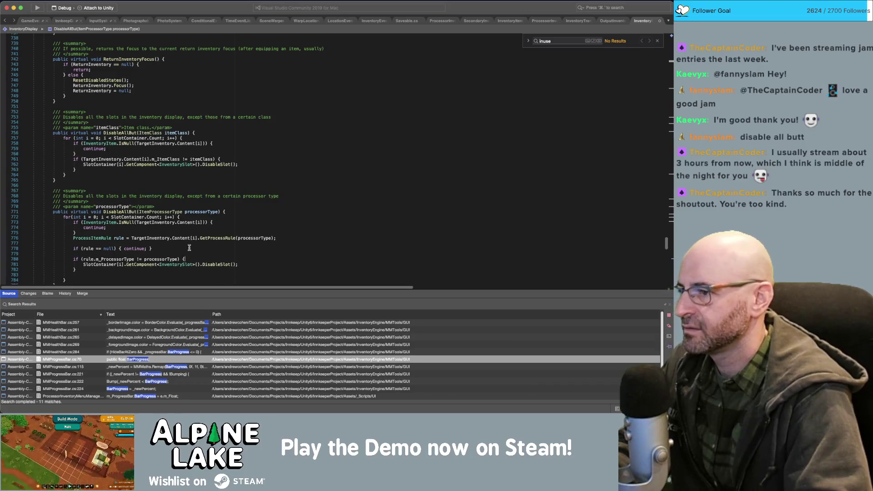
{"action": "double_click", "coordinate": [213, 231]}
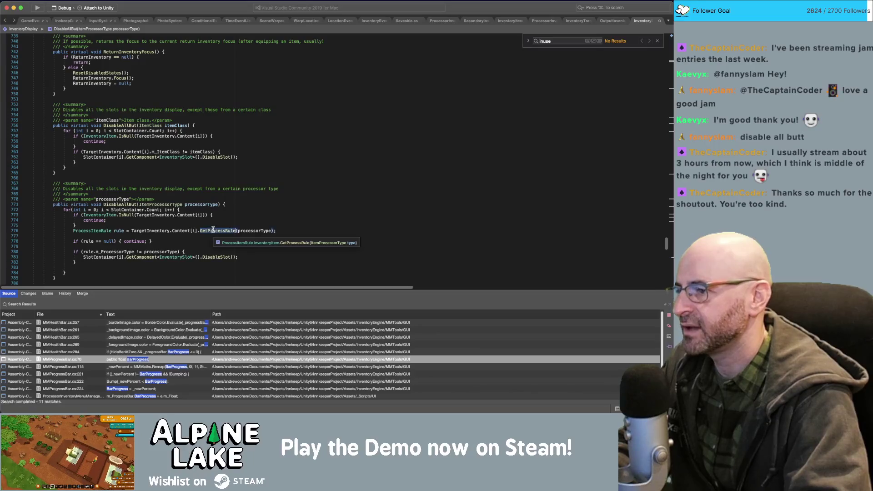
{"action": "double_click", "coordinate": [107, 241]}
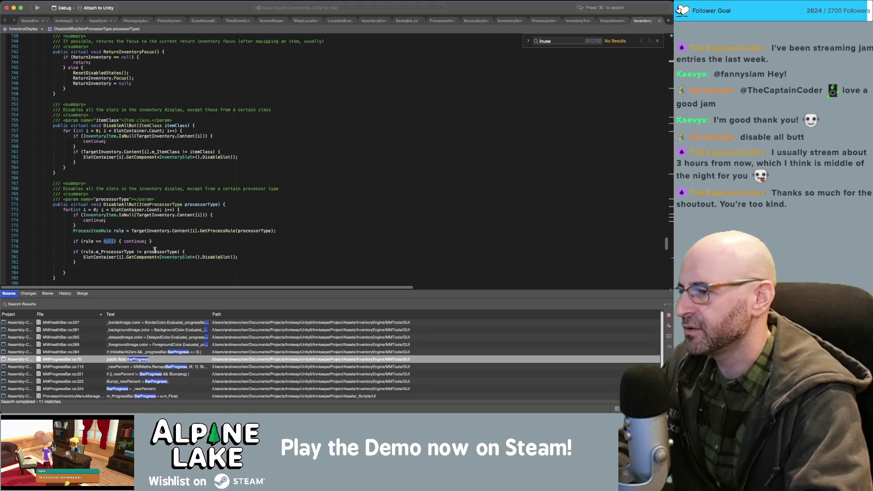
{"action": "double_click", "coordinate": [226, 230]}
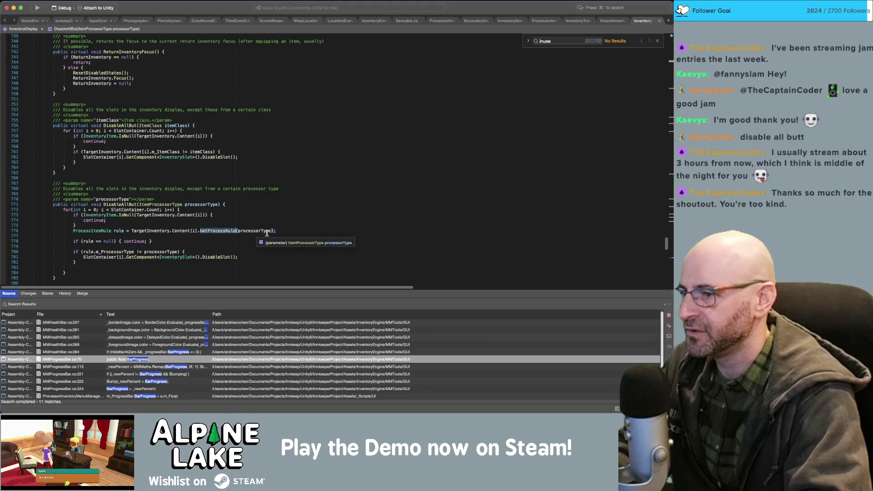
{"action": "left_click", "coordinate": [262, 231]}
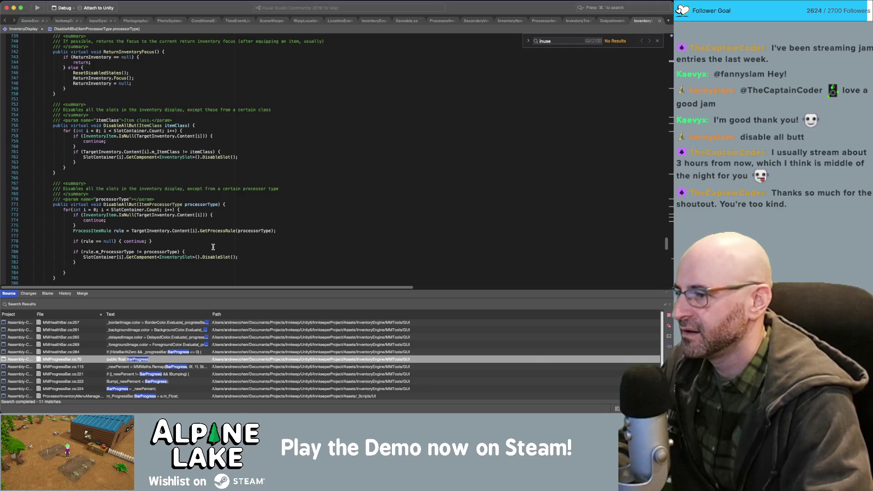
{"action": "left_click", "coordinate": [182, 242]}
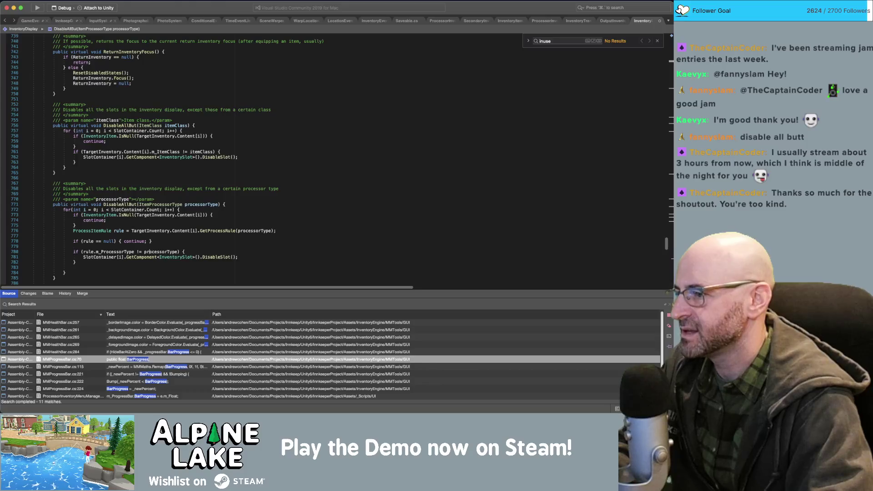
Put DisableSlot under the null check instead of continue, and delete the processor-type if.
{"action": "key", "text": "alt+Up"}
{"action": "key", "text": "alt+Up"}
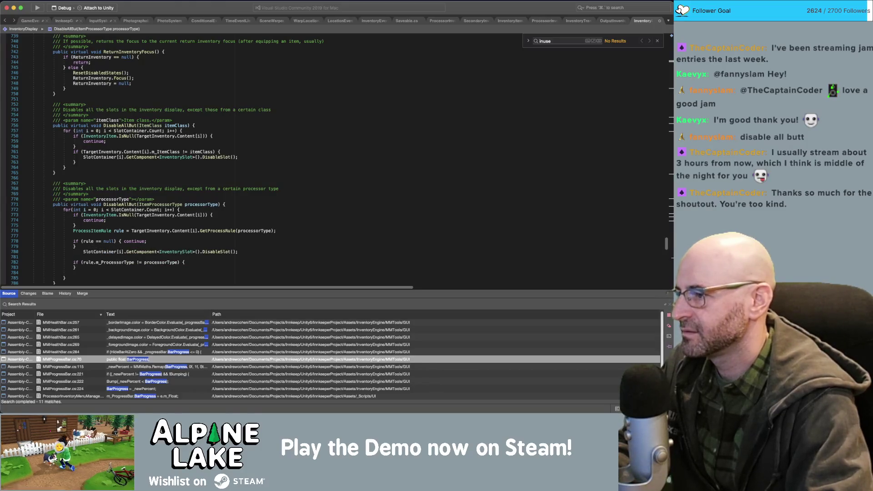
{"action": "key", "text": "Return"}
{"action": "type", "text": "}"}
{"action": "key", "text": "End"}
{"action": "key", "text": "shift+alt+Left"}
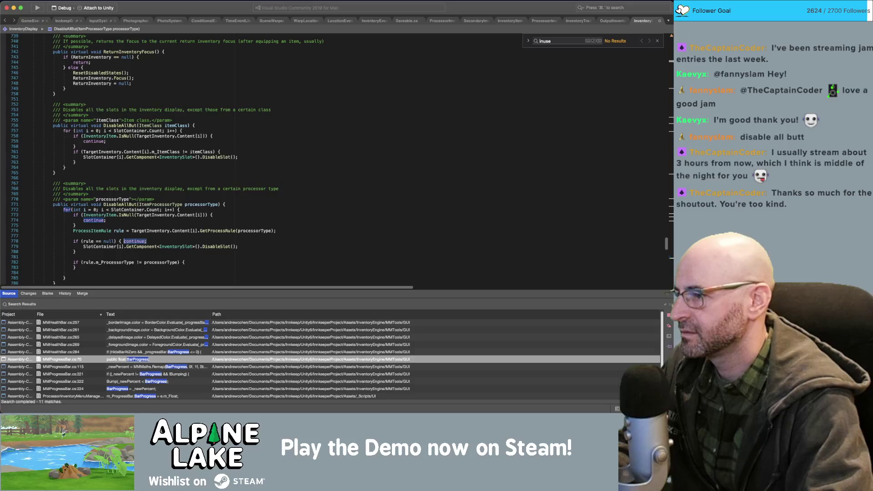
{"action": "key", "text": "BackSpace"}
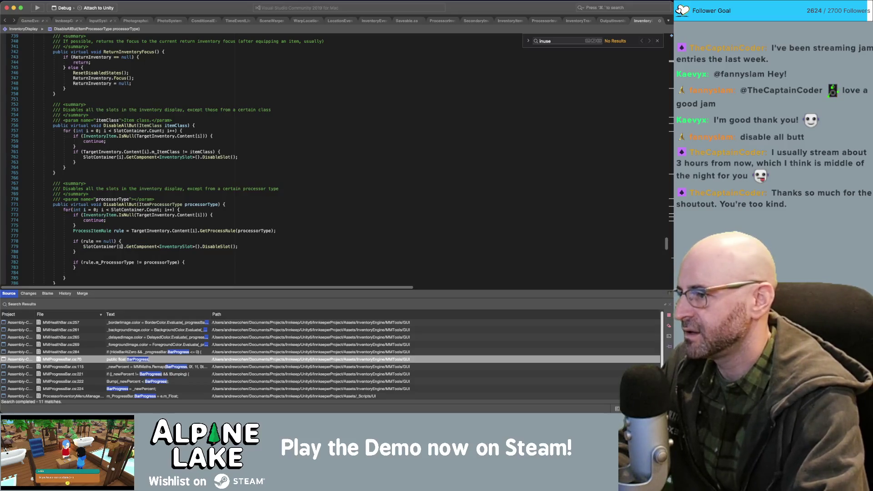
{"action": "key", "text": "shift+Up"}
{"action": "key", "text": "shift+Up"}
{"action": "key", "text": "shift+Up"}
{"action": "key", "text": "BackSpace"}
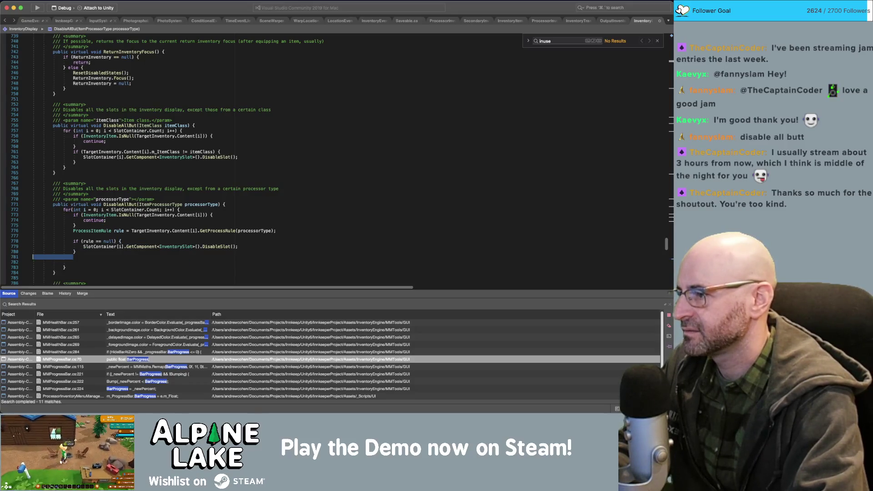
{"action": "key", "text": "Delete"}
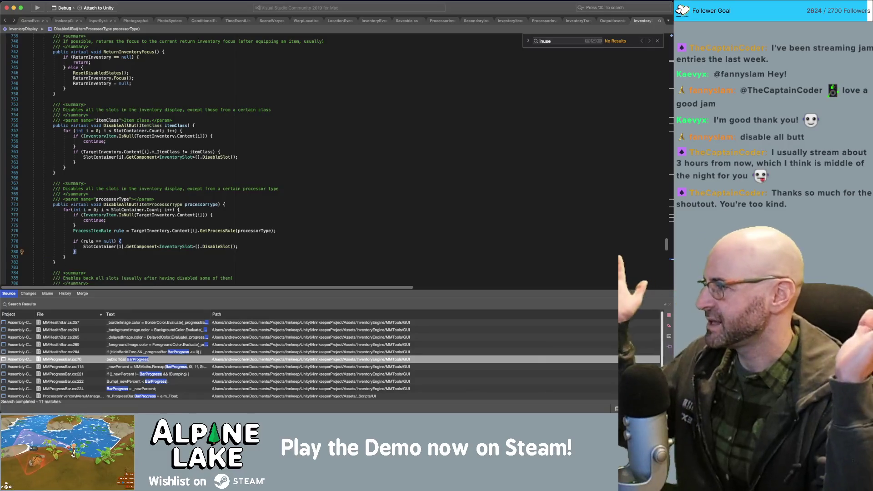
Inline GetProcessRule(processorType) into the null check and remove the rule variable declaration.
{"action": "left_click", "coordinate": [260, 249]}
{"action": "scroll", "coordinate": [260, 249], "scroll_direction": "down", "scroll_amount": 2}
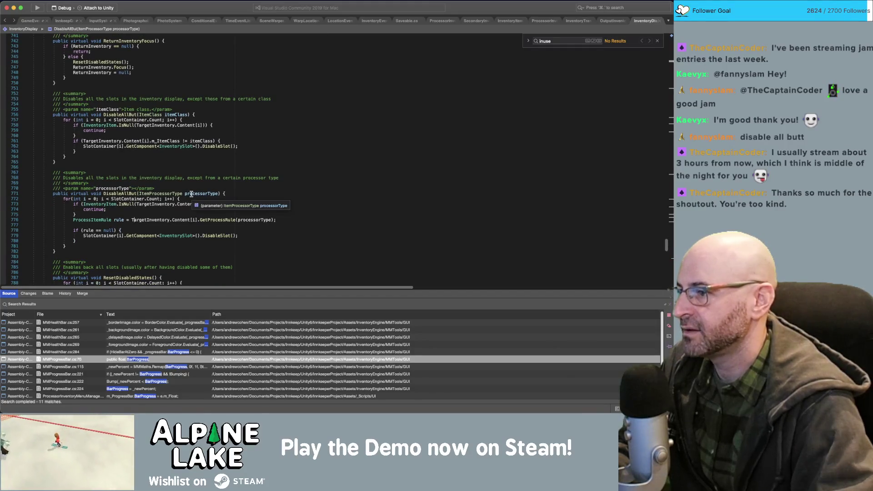
{"action": "left_click_drag", "start_coordinate": [131, 220], "coordinate": [276, 220]}
{"action": "key", "text": "cmd+x"}
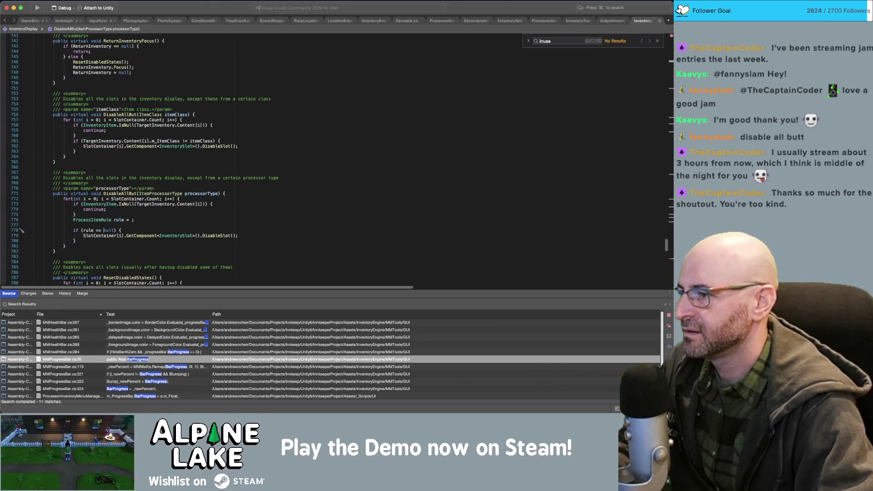
{"action": "double_click", "coordinate": [91, 230]}
{"action": "key", "text": "cmd+v"}
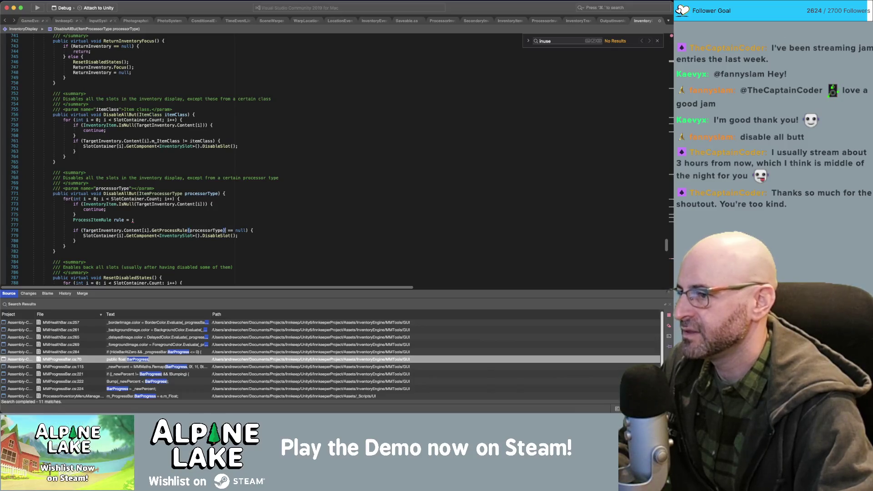
{"action": "key", "text": "shift+Home"}
{"action": "key", "text": "BackSpace"}
{"action": "key", "text": "Delete"}
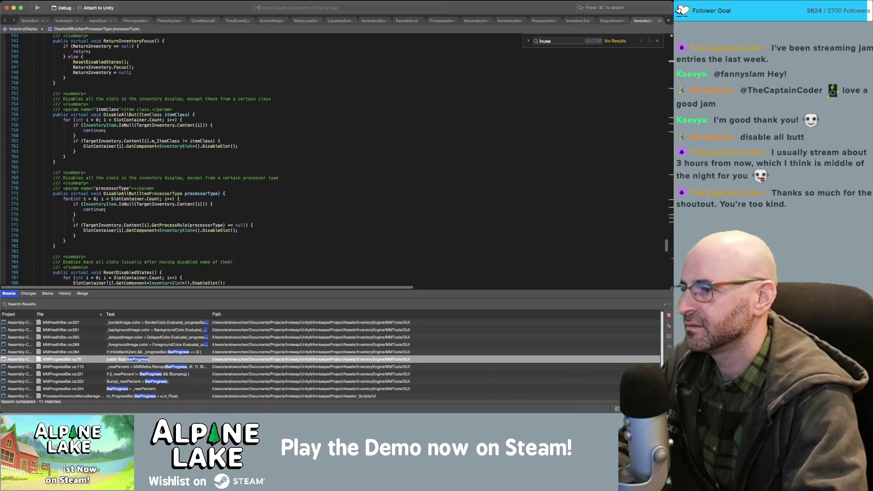
Save the InventoryDisplay file.
{"action": "key", "text": "cmd+s"}
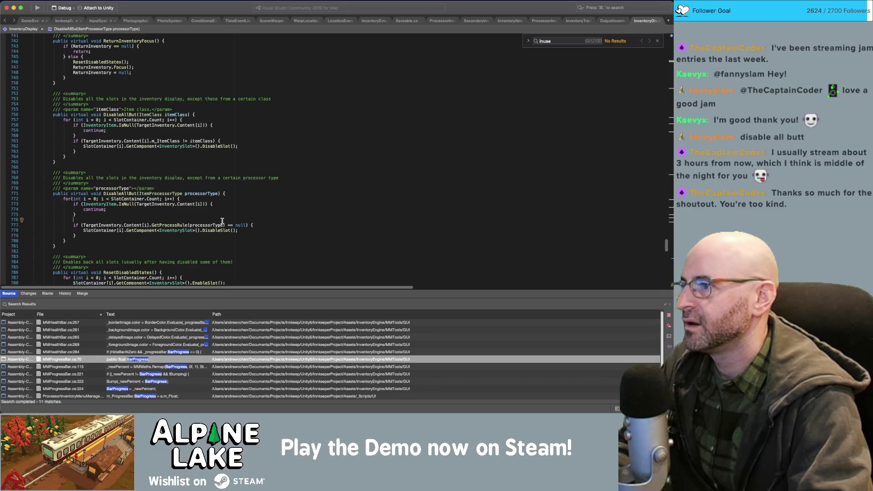
{"action": "left_click", "coordinate": [222, 210]}
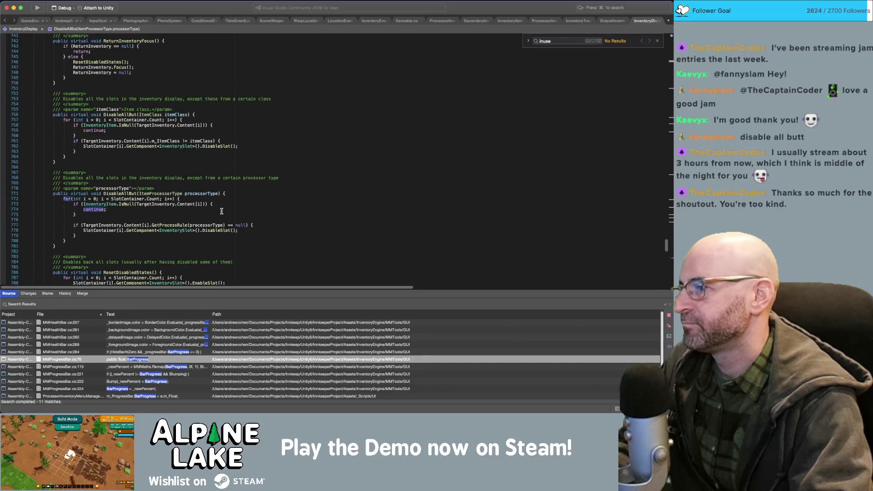
{"action": "left_click", "coordinate": [137, 194]}
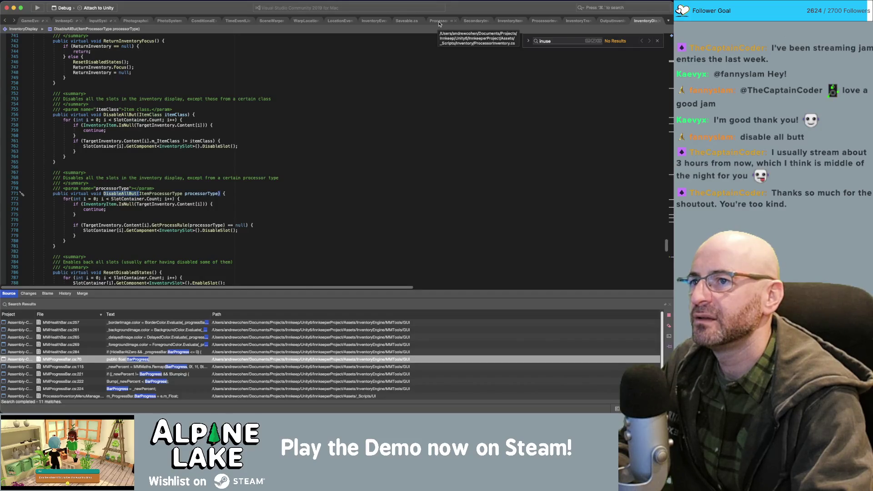
In ProcessorInventoryMenuManager, start typing InnkeepGameManager.m_Instance.m_Player on line 17.
{"action": "left_click", "coordinate": [440, 23]}
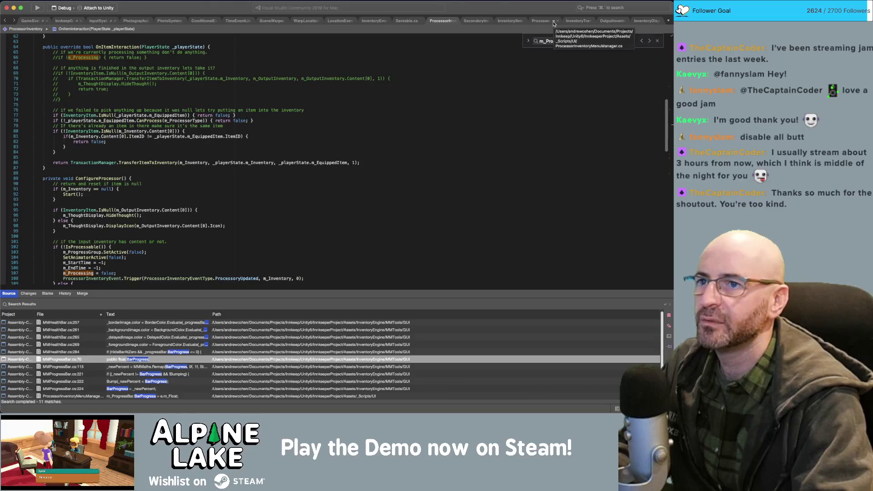
{"action": "left_click", "coordinate": [535, 22]}
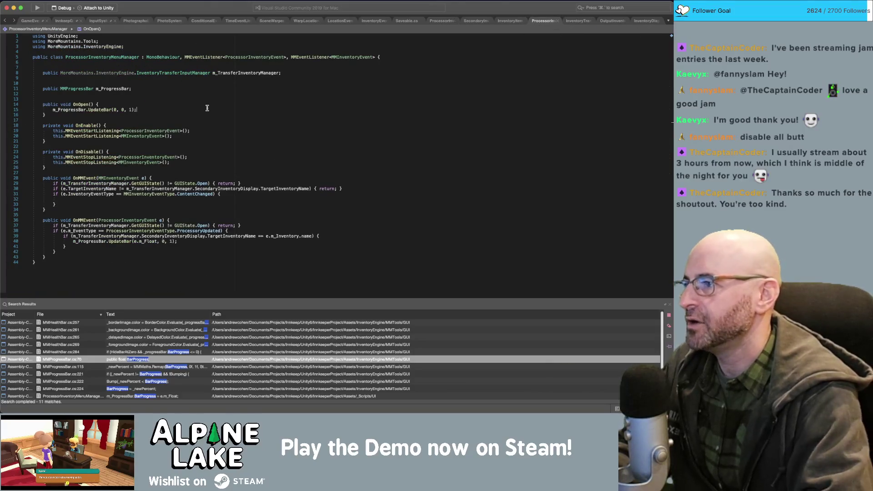
{"action": "type", "text": "m_T"}
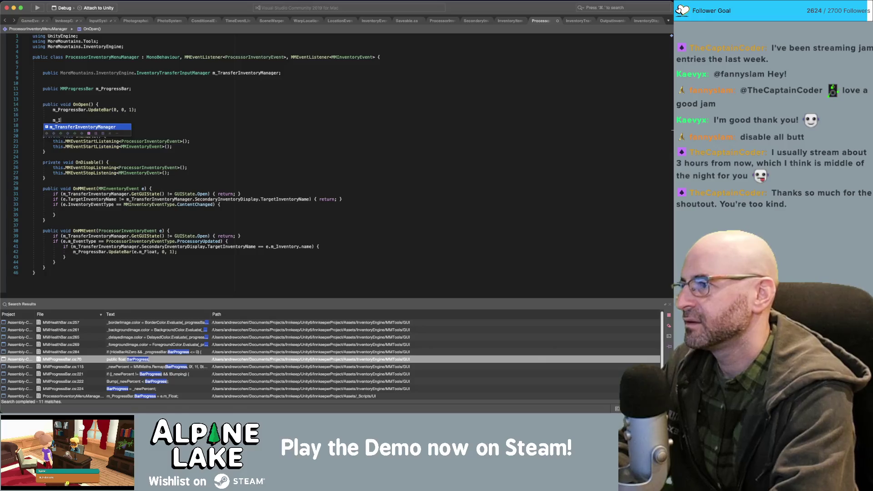
{"action": "key", "text": "BackSpace"}
{"action": "key", "text": "BackSpace"}
{"action": "key", "text": "BackSpace"}
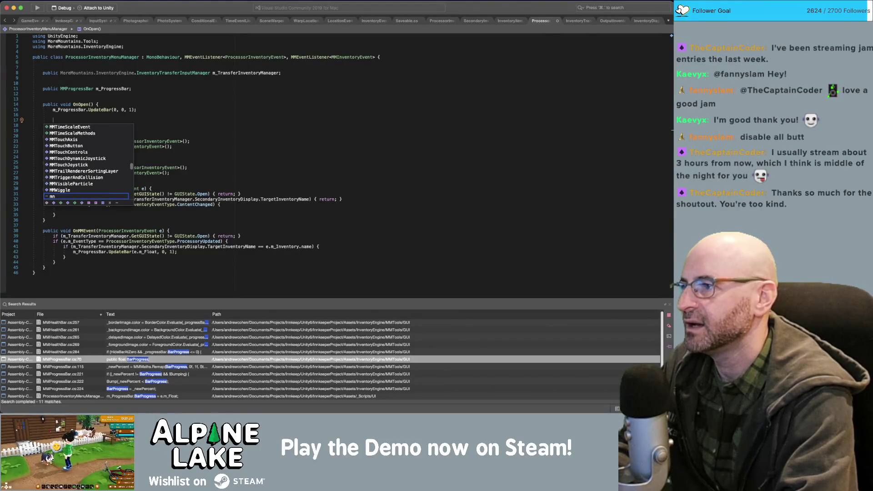
{"action": "key", "text": "BackSpace"}
{"action": "key", "text": "BackSpace"}
{"action": "type", "text": "Inn"}
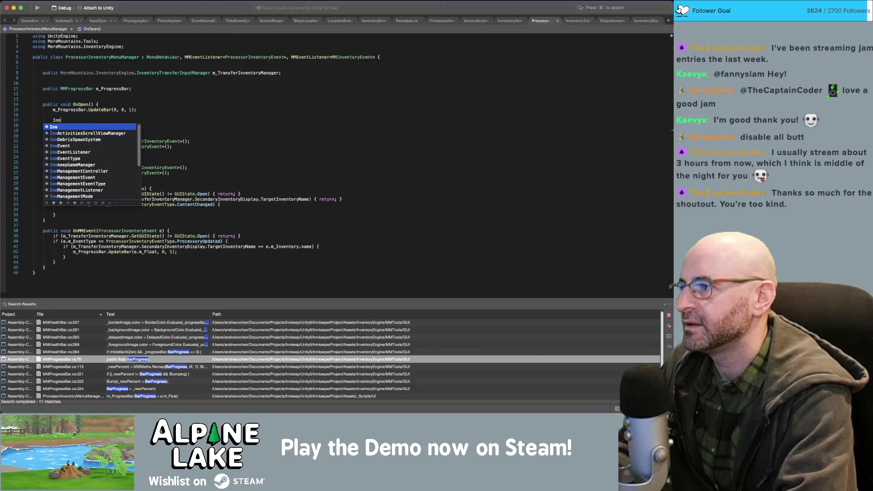
{"action": "type", "text": "keepGameManager.m_Instance.m_"}
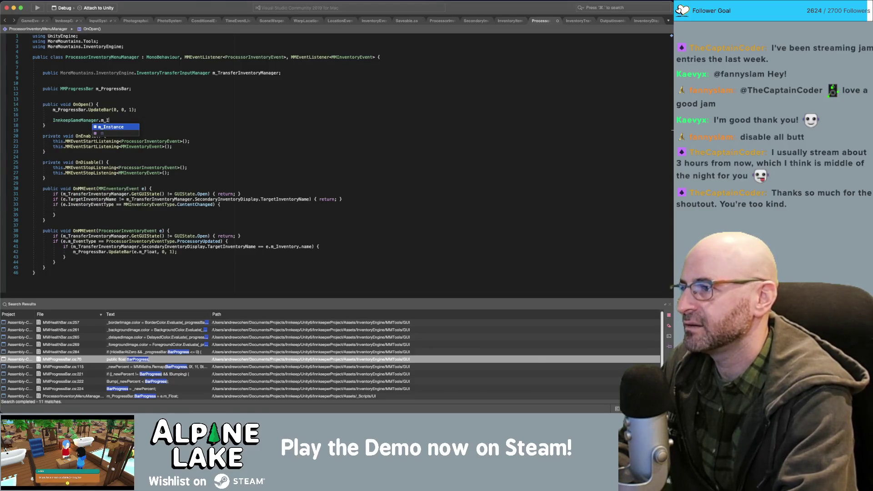
{"action": "key", "text": "BackSpace"}
{"action": "key", "text": "BackSpace"}
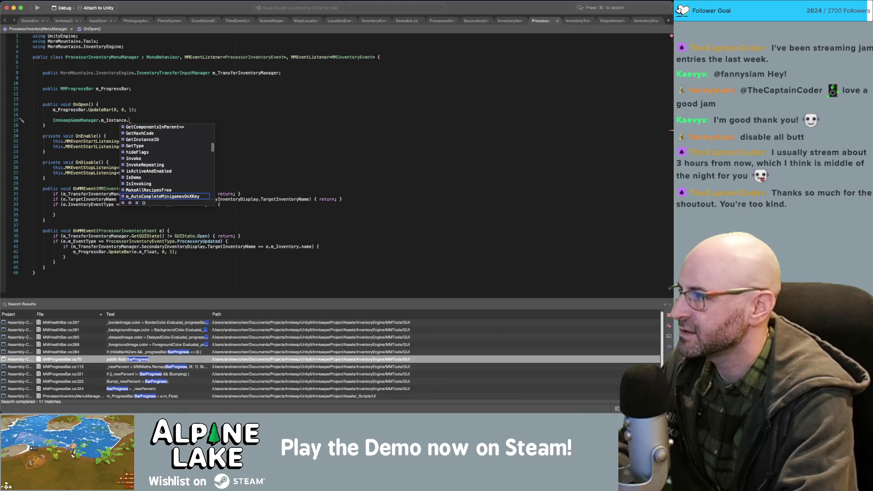
{"action": "type", "text": "m_play"}
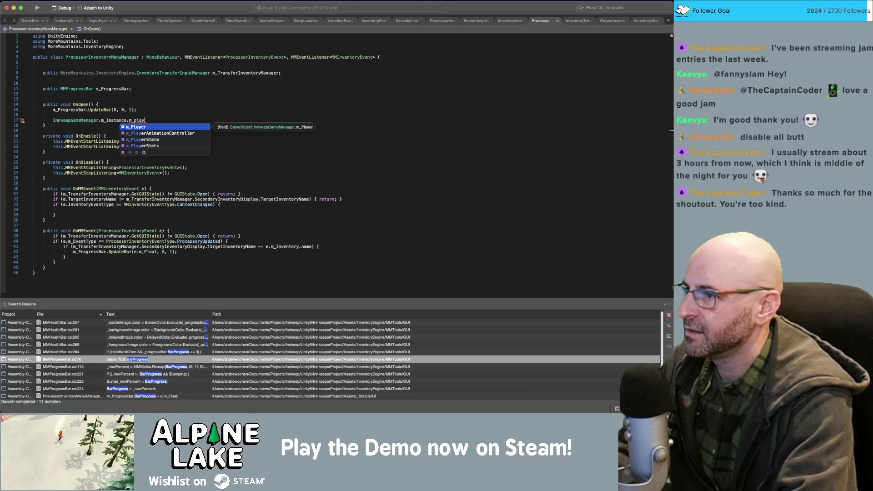
{"action": "key", "text": "Return"}
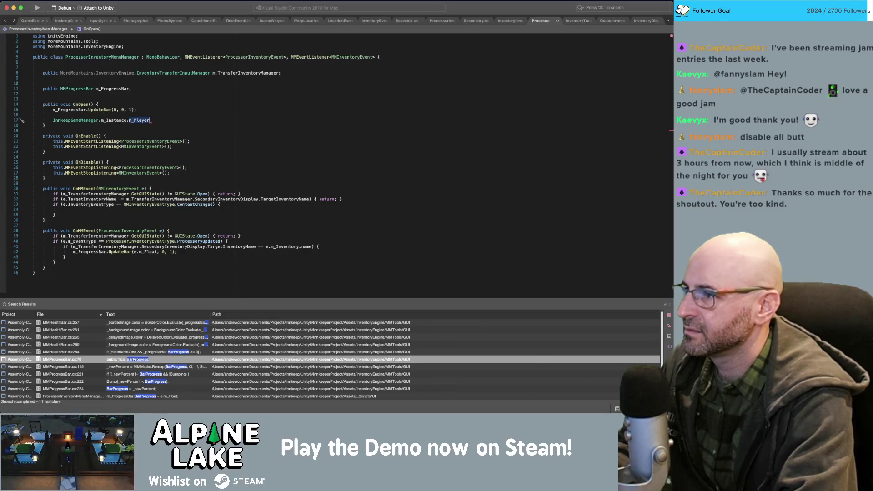
Extend the chain to m_PlayerState.m_Inventory, then discard it and start m_Transfer instead.
{"action": "key", "text": "BackSpace"}
{"action": "key", "text": "Escape"}
{"action": "key", "text": "BackSpace"}
{"action": "key", "text": "BackSpace"}
{"action": "key", "text": "BackSpace"}
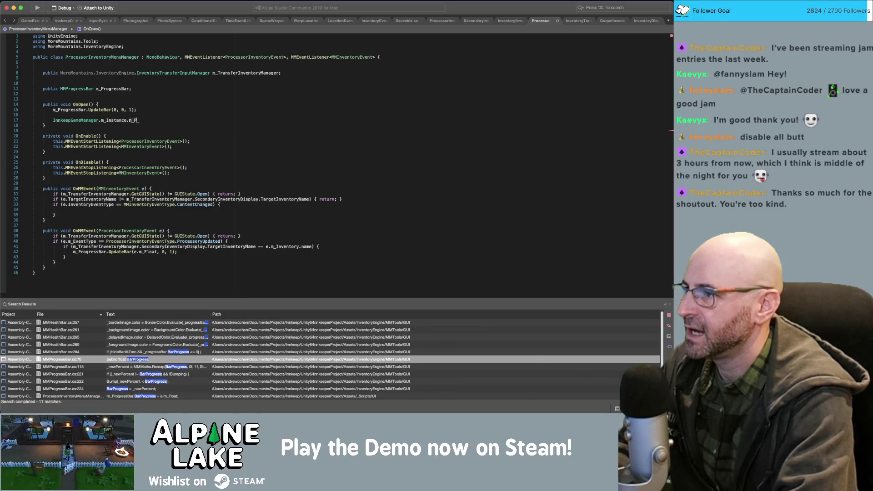
{"action": "type", "text": "play"}
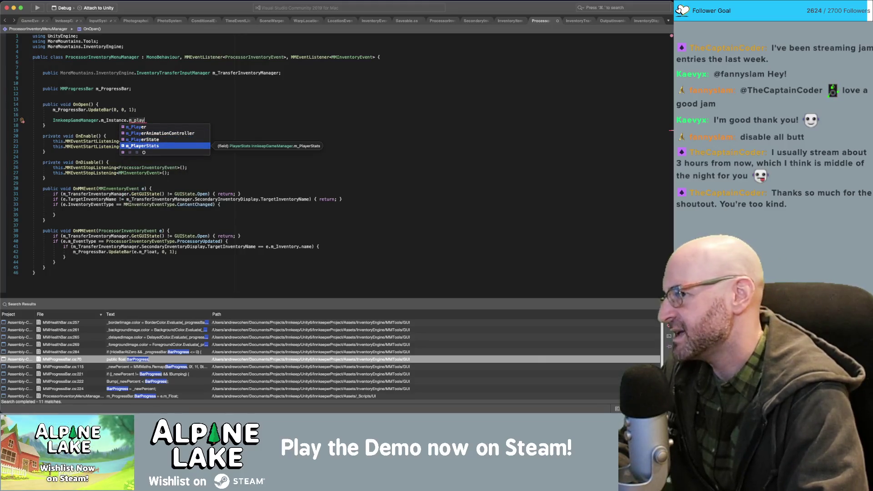
{"action": "key", "text": "Return"}
{"action": "type", "text": "."}
{"action": "type", "text": "inv"}
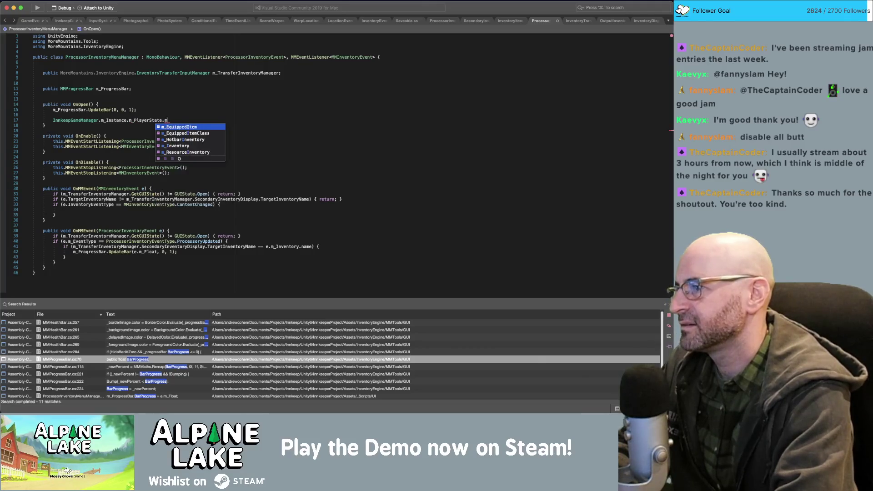
{"action": "key", "text": "Return"}
{"action": "type", "text": "."}
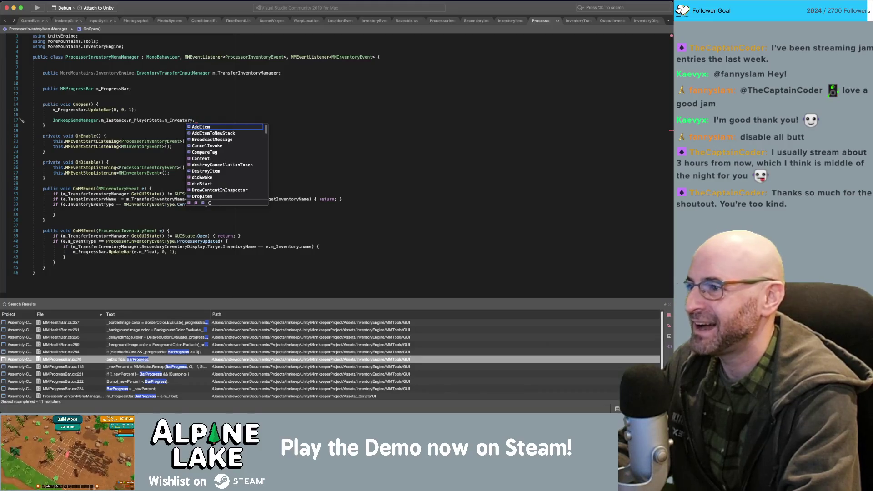
{"action": "type", "text": "disabl"}
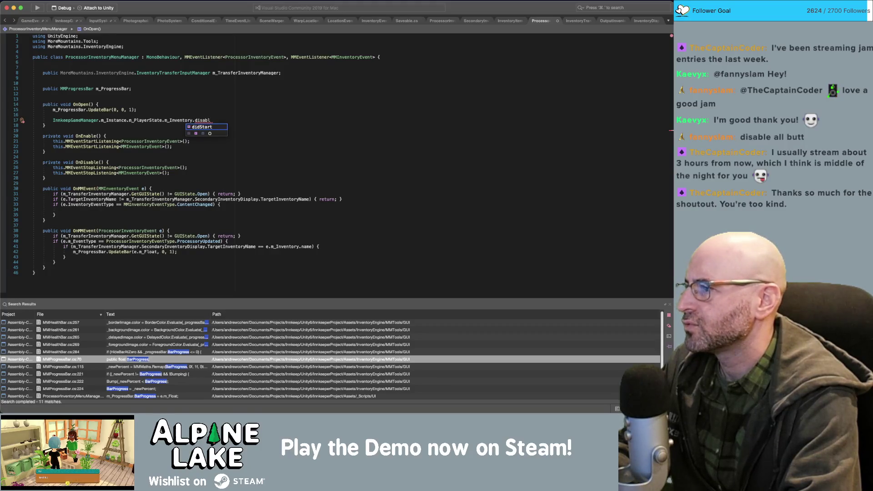
{"action": "key", "text": "BackSpace"}
{"action": "key", "text": "BackSpace"}
{"action": "key", "text": "BackSpace"}
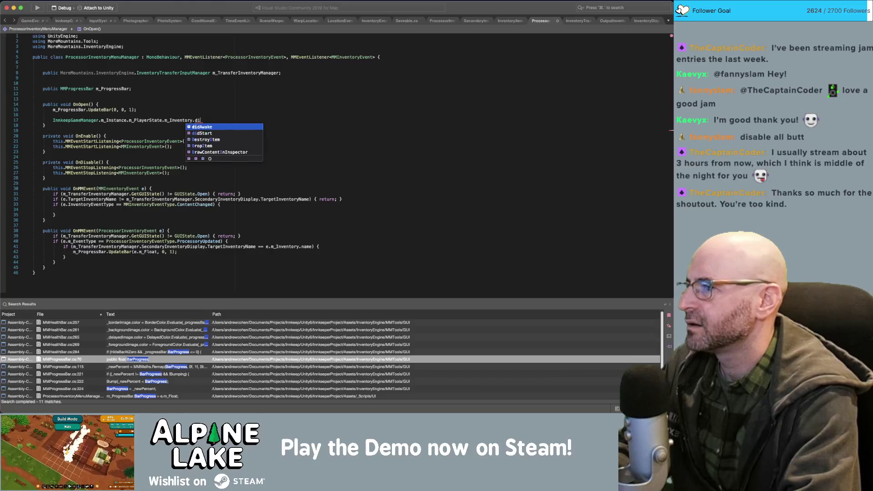
{"action": "key", "text": "super+shift+Left"}
{"action": "type", "text": "m_"}
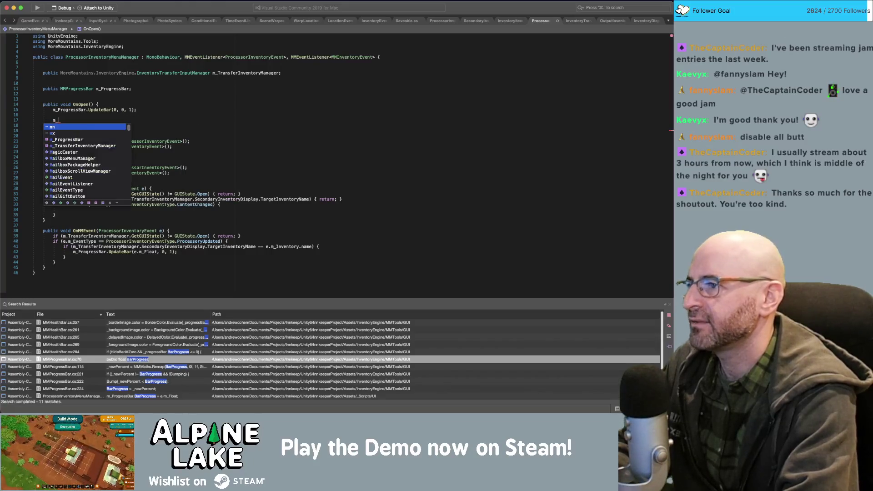
{"action": "type", "text": "TransferI"}
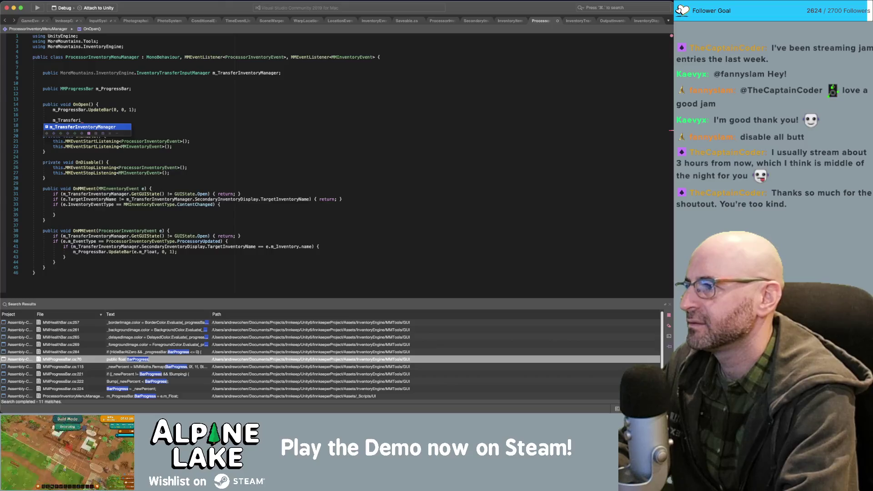
Complete line 17 as m_TransferInventoryManager.MainInventoryDisplay.DisableAllBut() using autocomplete.
{"action": "key", "text": "Tab"}
{"action": "type", "text": ".m_"}
{"action": "key", "text": "BackSpace"}
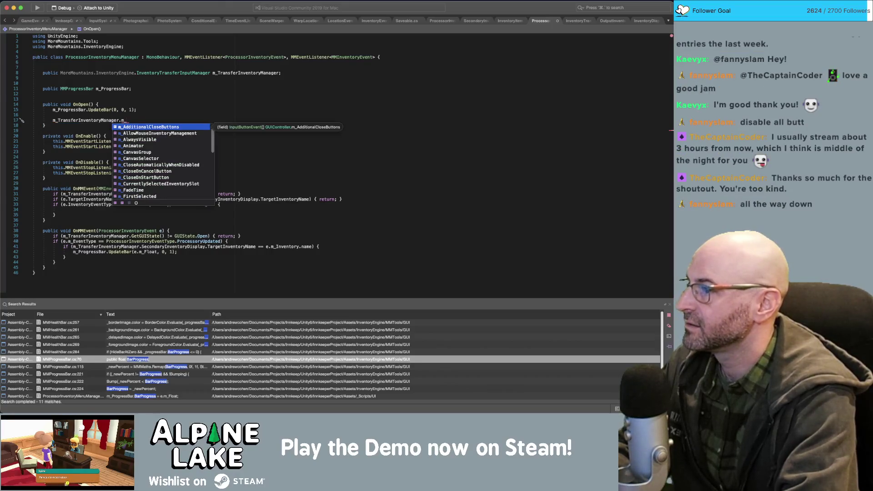
{"action": "type", "text": "ain"}
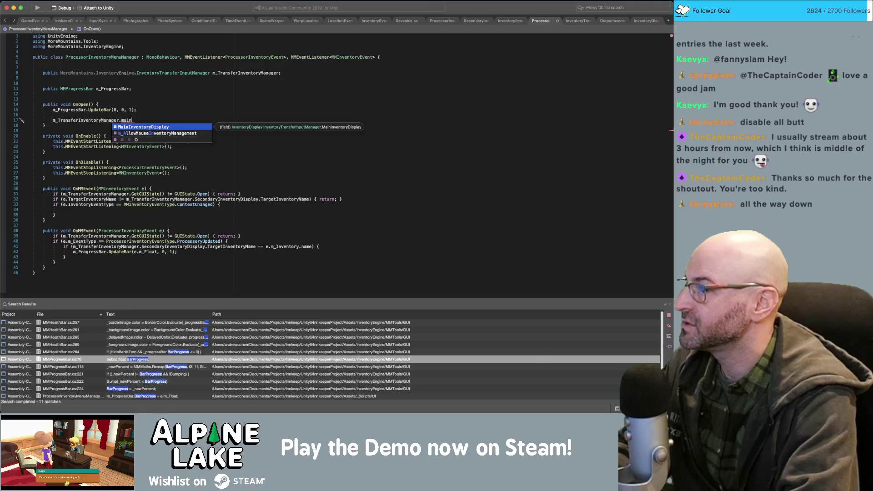
{"action": "key", "text": "Tab"}
{"action": "type", "text": "."}
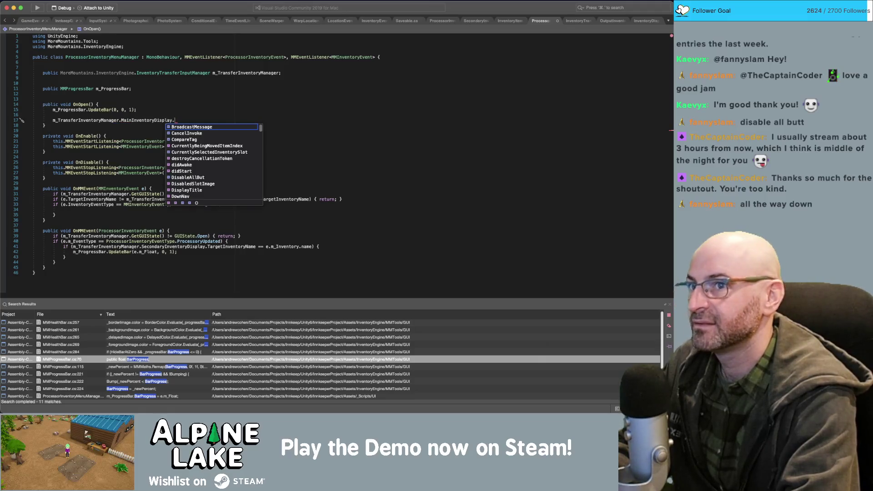
{"action": "type", "text": "disable"}
{"action": "key", "text": "Tab"}
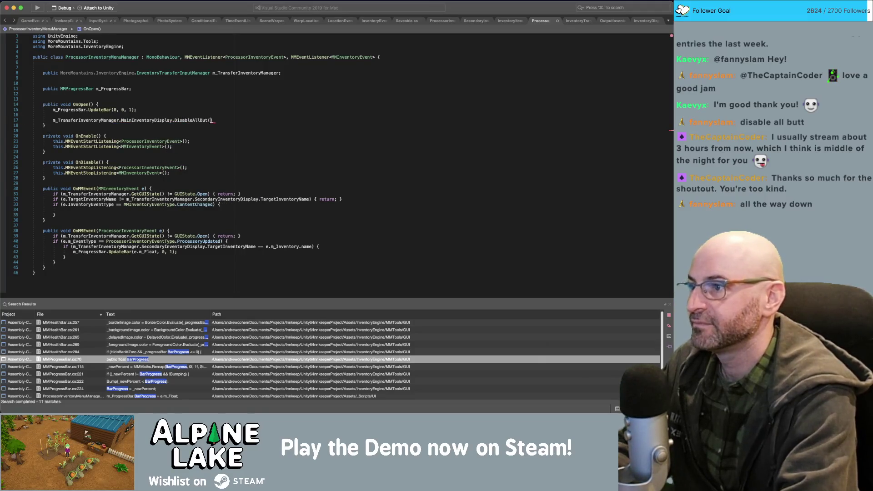
{"action": "type", "text": "("}
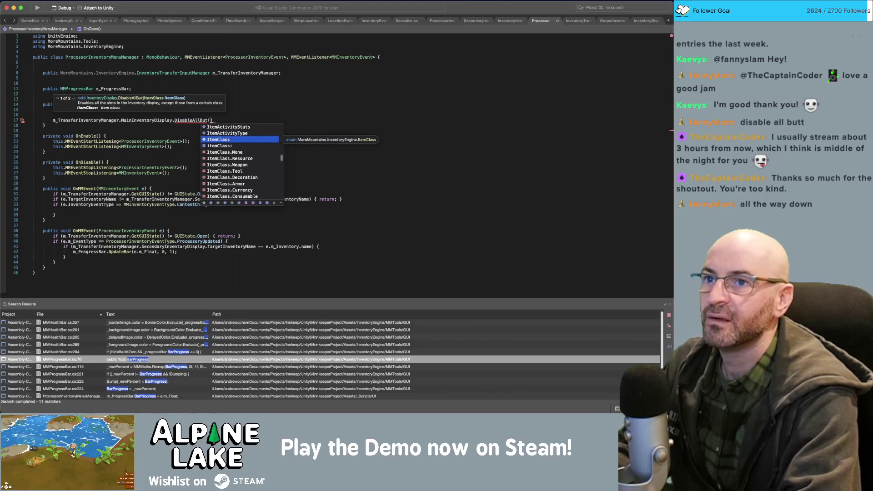
{"action": "left_click", "coordinate": [487, 72]}
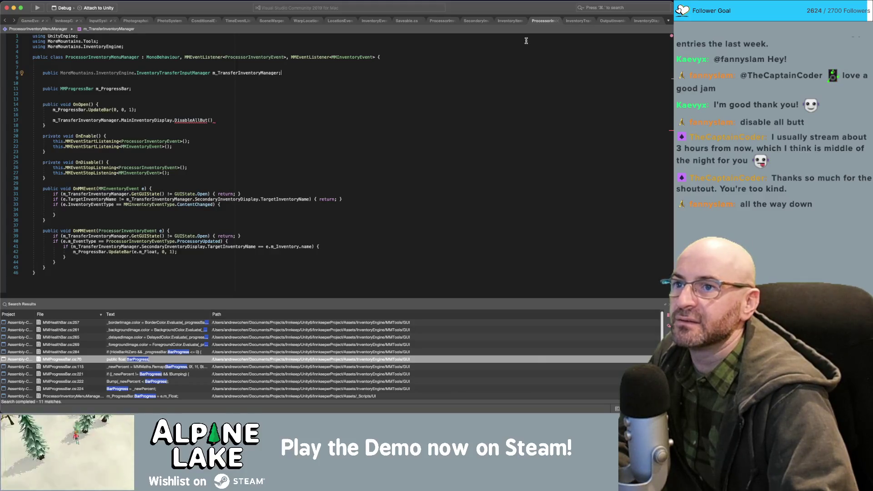
{"action": "left_click", "coordinate": [437, 22]}
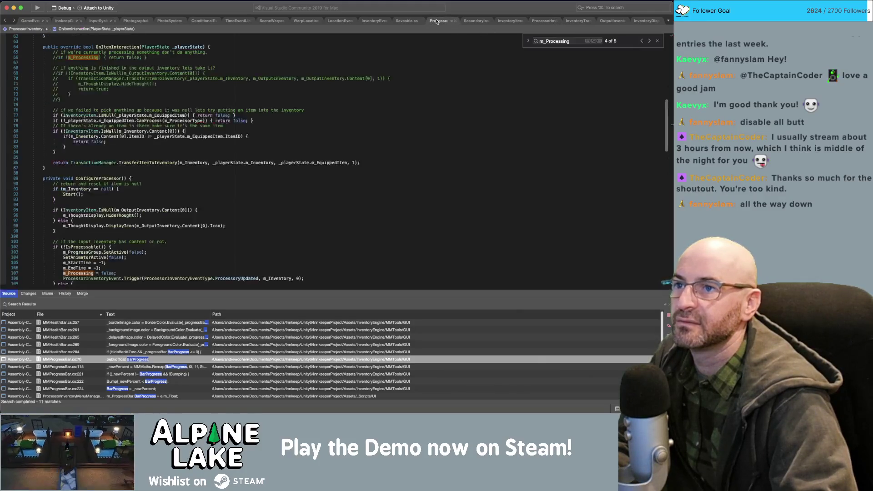
{"action": "scroll", "coordinate": [356, 91], "scroll_direction": "up", "scroll_amount": 15}
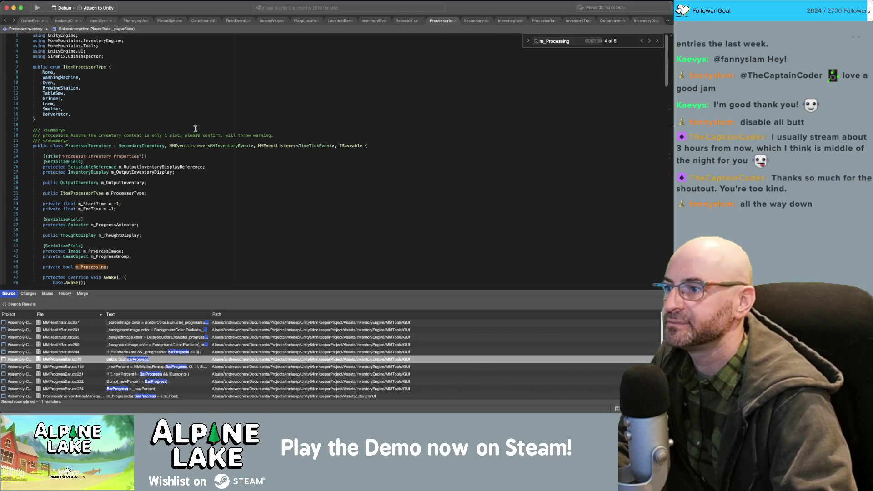
{"action": "left_click", "coordinate": [137, 146]}
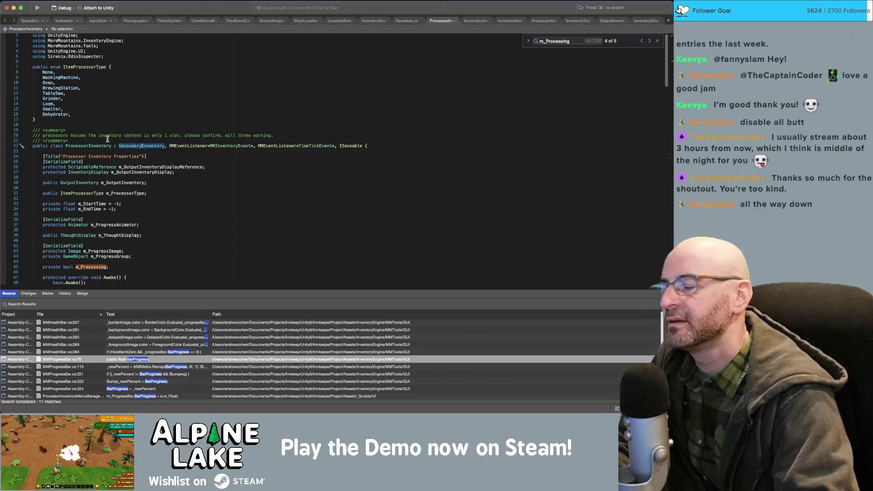
{"action": "left_click", "coordinate": [134, 146], "text": "super"}
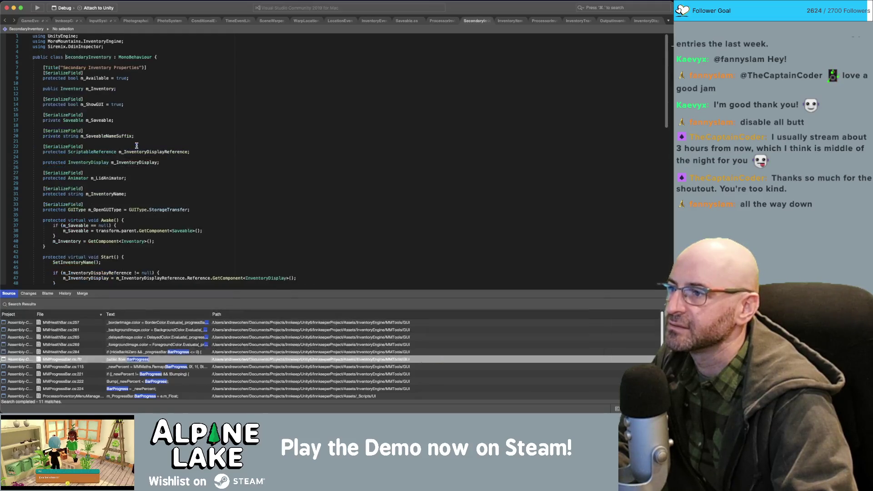
{"action": "left_click", "coordinate": [507, 23]}
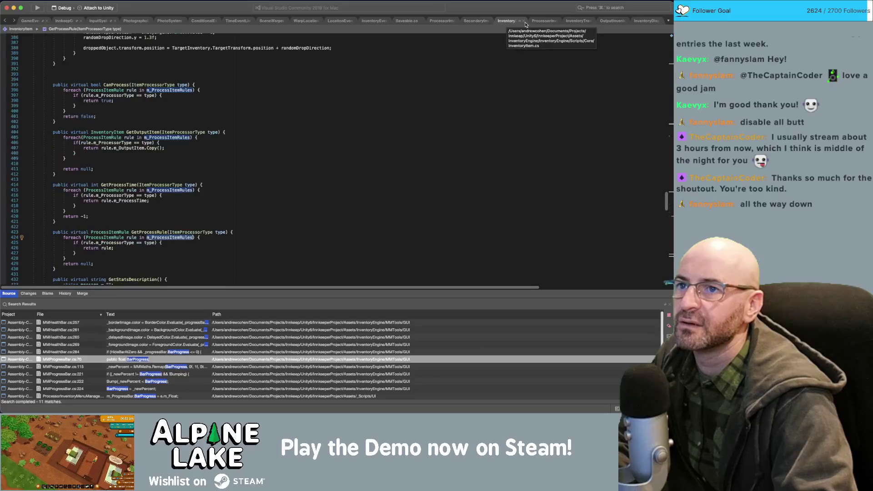
{"action": "left_click", "coordinate": [478, 22]}
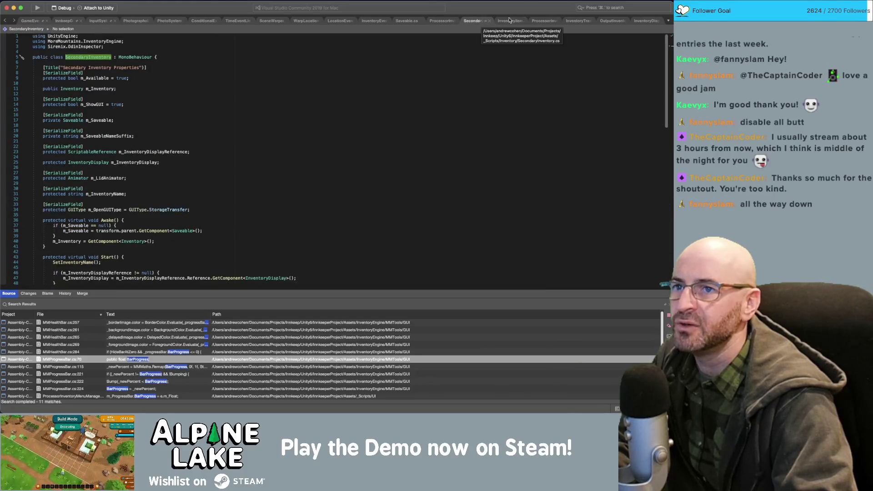
{"action": "left_click", "coordinate": [542, 21]}
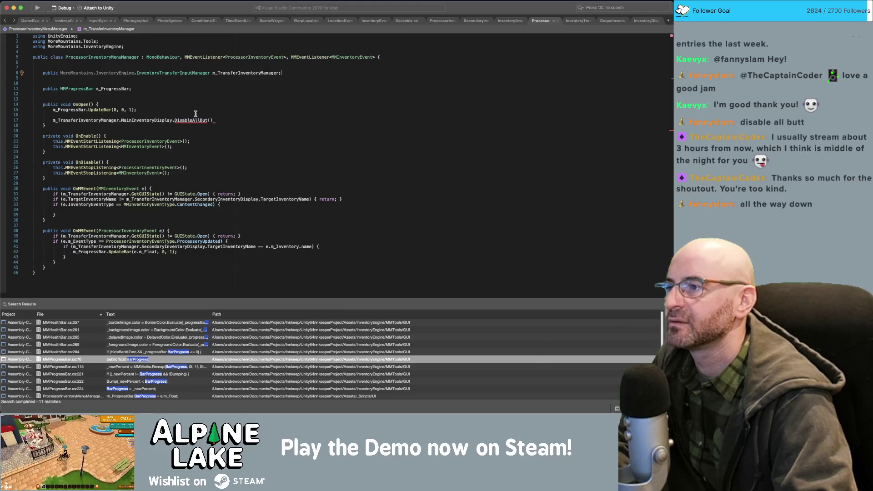
Switch from OnOpen over to the Unity editor to check the console.
{"action": "left_click", "coordinate": [235, 109]}
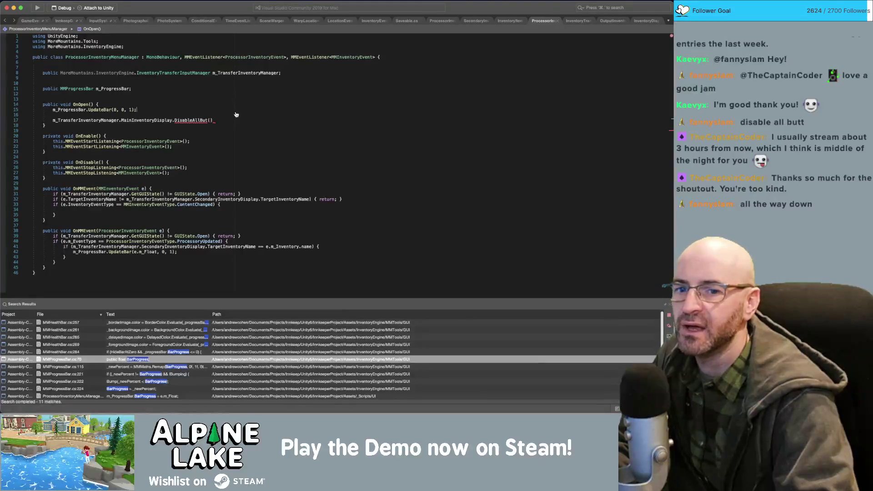
{"action": "key", "text": "super+Tab"}
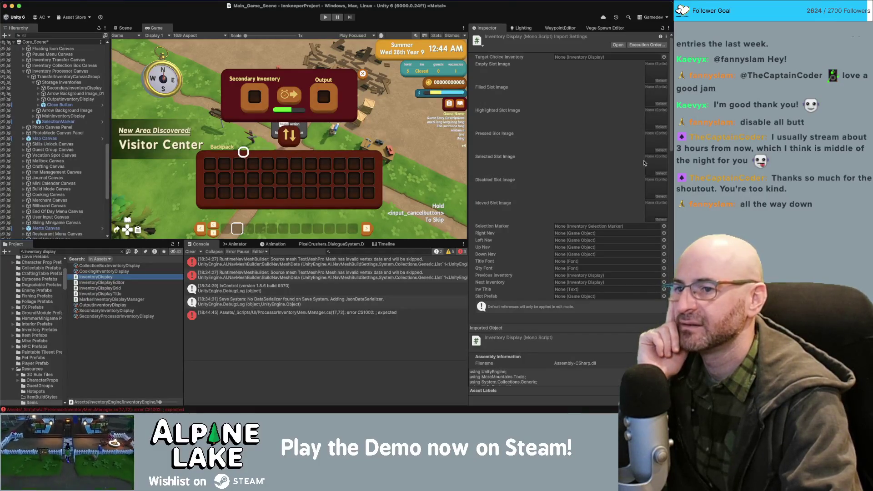
Open the CS1002 ';' expected error from Unity's Console in Visual Studio.
{"action": "left_click", "coordinate": [107, 337]}
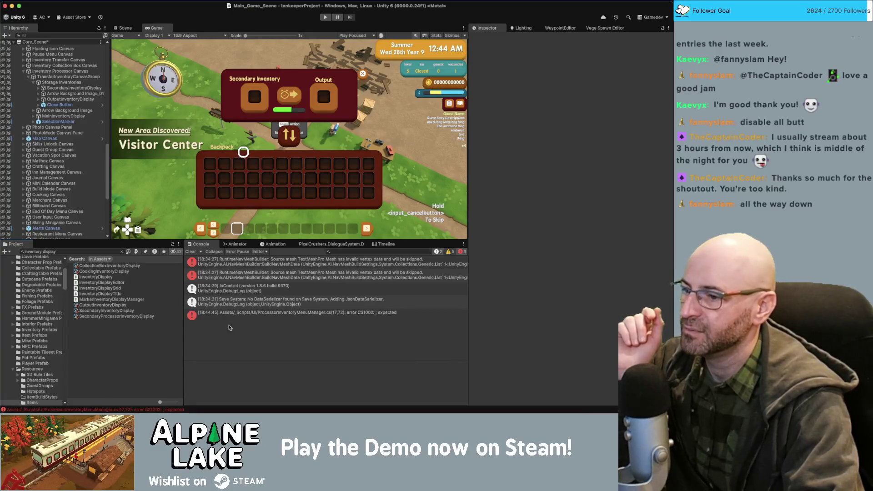
{"action": "double_click", "coordinate": [263, 319]}
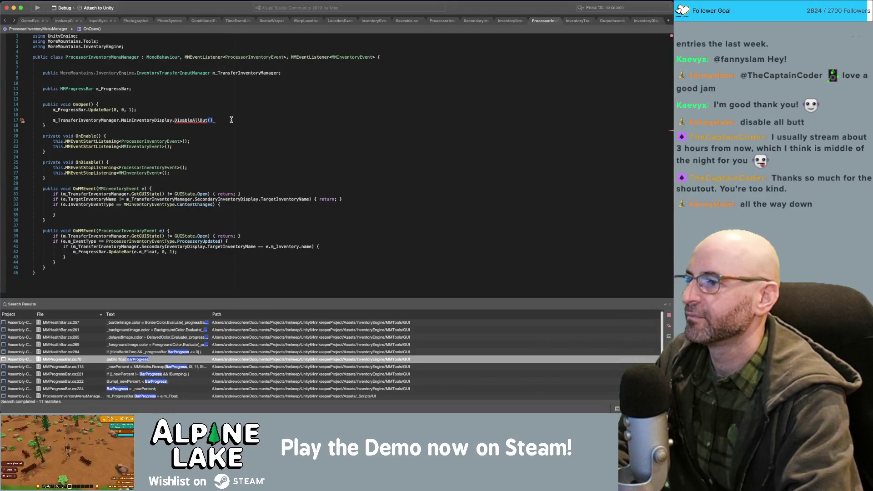
Try null as the DisableAllBut argument, then remove it.
{"action": "type", "text": "null"}
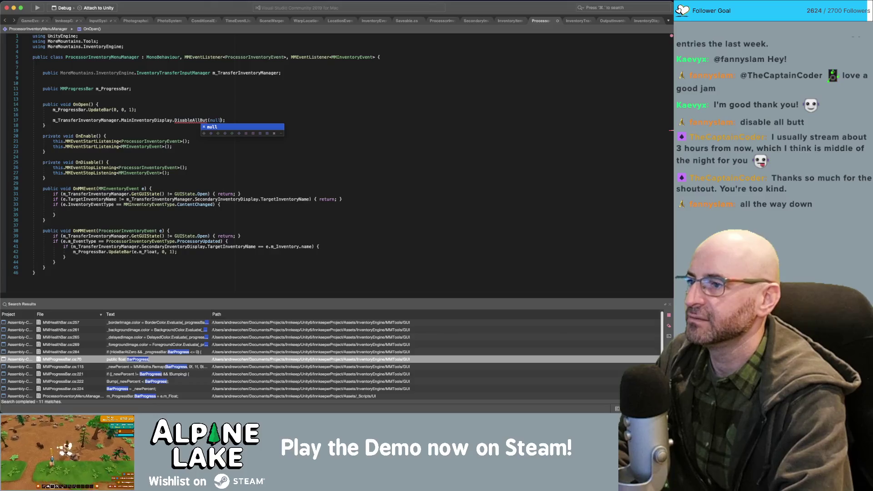
{"action": "key", "text": "BackSpace"}
{"action": "key", "text": "BackSpace"}
{"action": "key", "text": "BackSpace"}
{"action": "scroll", "coordinate": [242, 139], "scroll_direction": "up", "scroll_amount": 10}
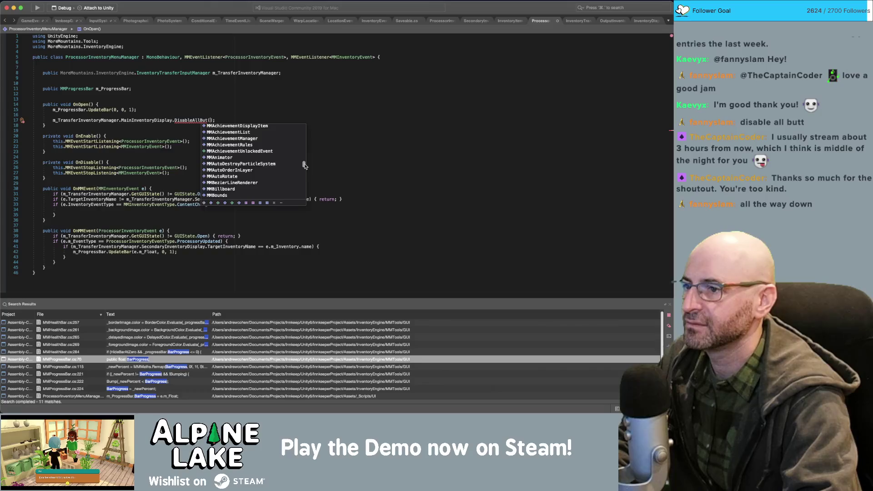
{"action": "left_click_drag", "start_coordinate": [303, 167], "coordinate": [305, 128]}
Pass ItemProcessorType.WashingMachine as the DisableAllBut argument via autocomplete.
{"action": "type", "text": "pr"}
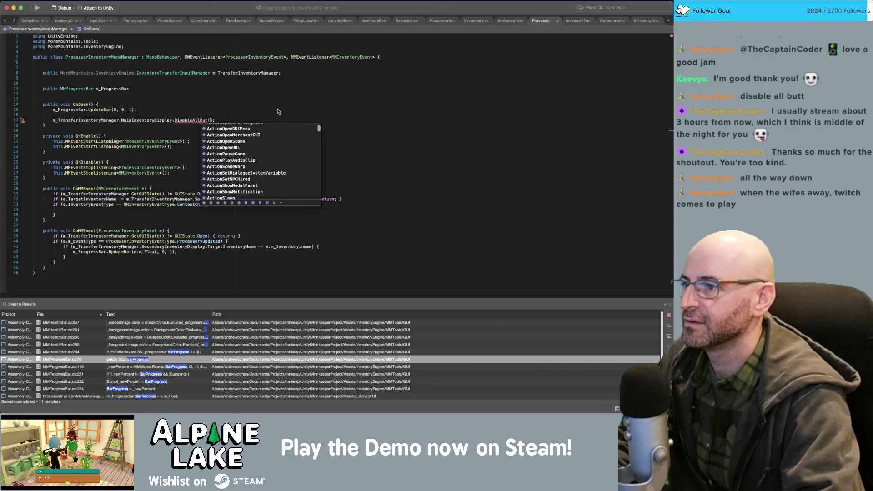
{"action": "type", "text": "o"}
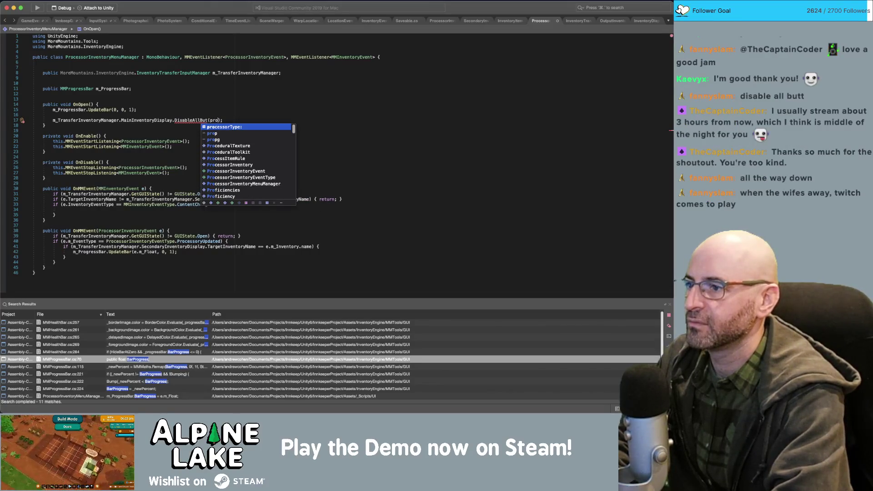
{"action": "key", "text": "Down"}
{"action": "key", "text": "Down"}
{"action": "key", "text": "Down"}
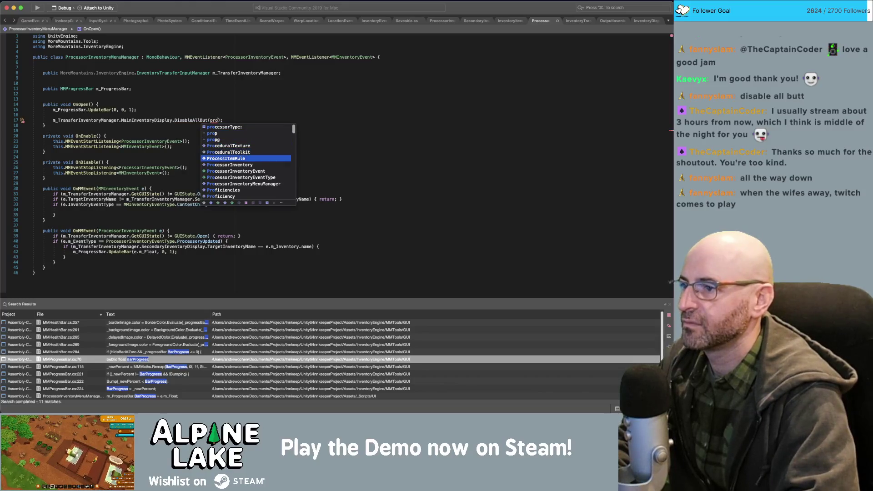
{"action": "key", "text": "BackSpace"}
{"action": "key", "text": "BackSpace"}
{"action": "key", "text": "BackSpace"}
{"action": "type", "text": "inventoryproces"}
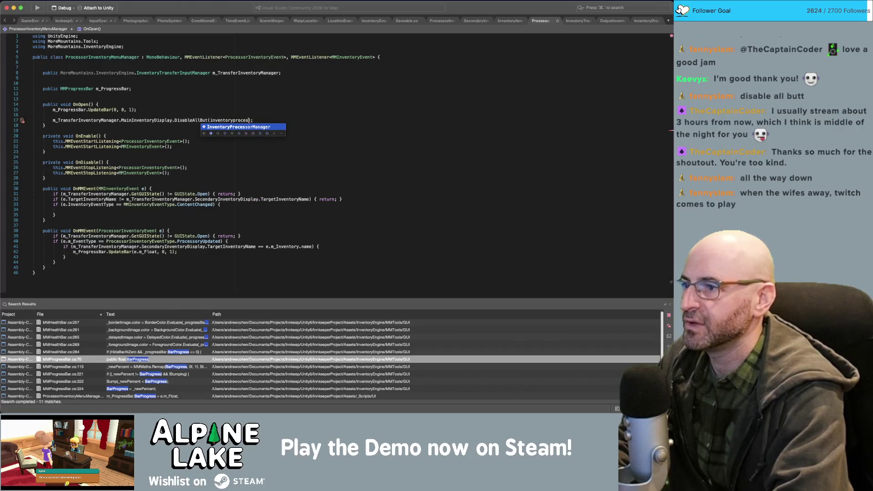
{"action": "key", "text": "BackSpace"}
{"action": "key", "text": "BackSpace"}
{"action": "key", "text": "BackSpace"}
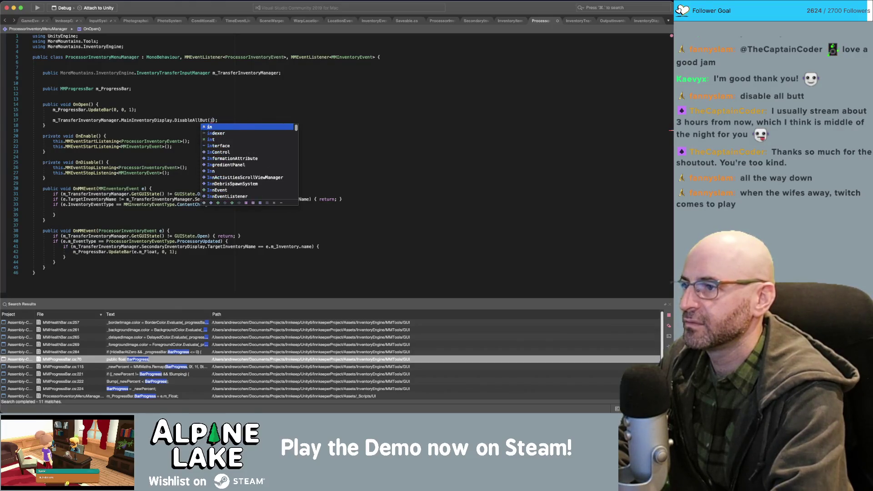
{"action": "key", "text": "BackSpace"}
{"action": "type", "text": "processi"}
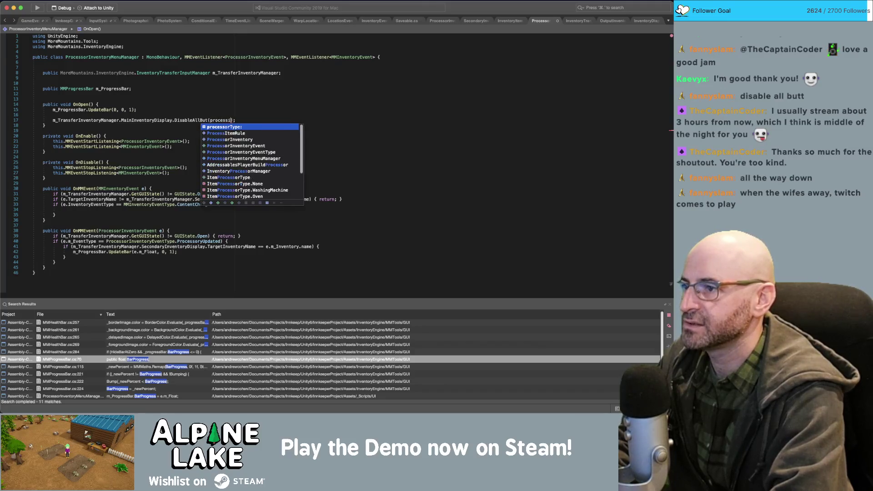
{"action": "type", "text": "tem"}
{"action": "key", "text": "BackSpace"}
{"action": "key", "text": "BackSpace"}
{"action": "key", "text": "BackSpace"}
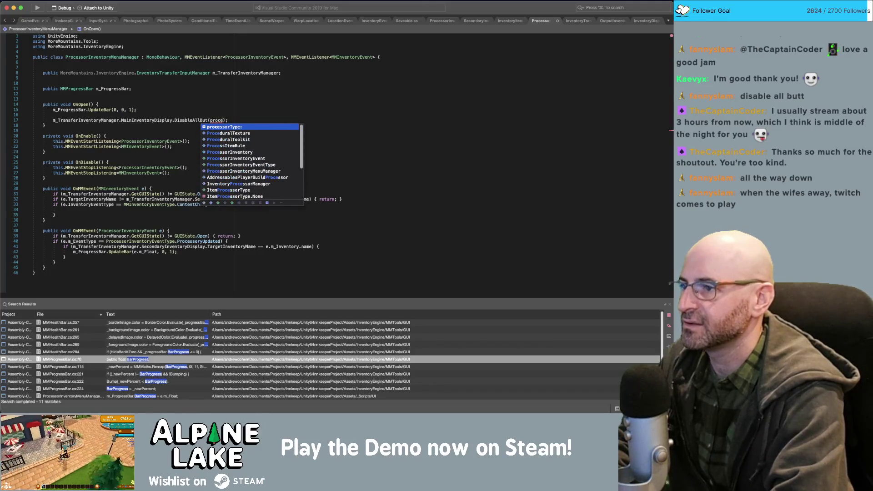
{"action": "type", "text": "s"}
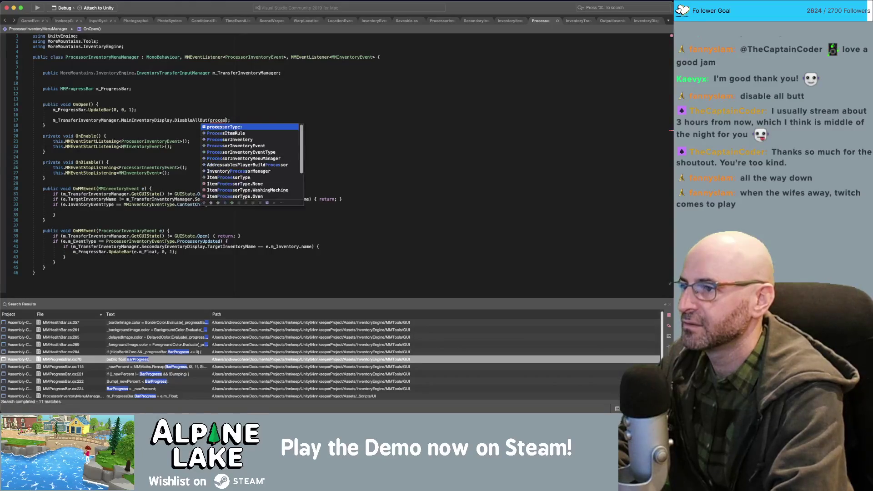
{"action": "type", "text": "sor"}
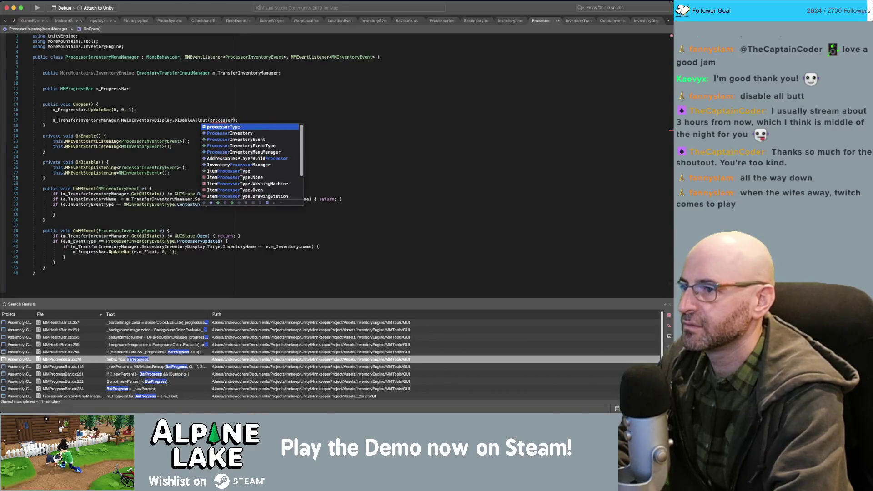
{"action": "key", "text": "Down"}
{"action": "key", "text": "Down"}
{"action": "key", "text": "Down"}
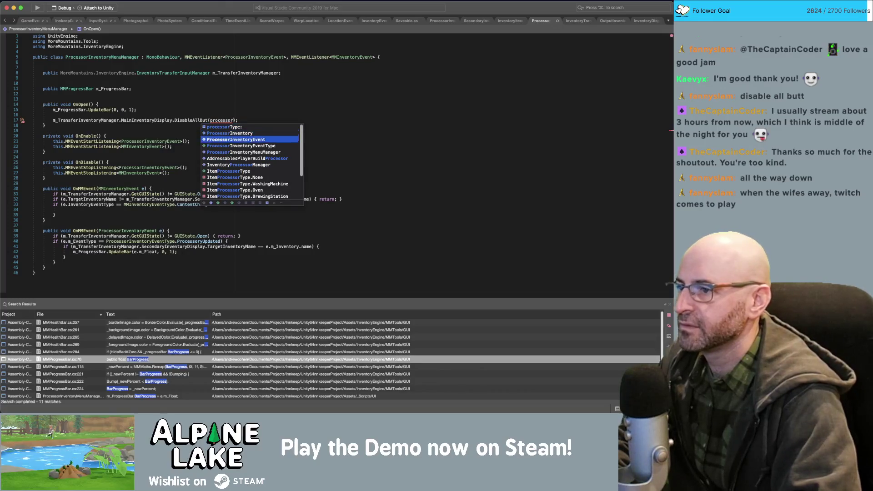
{"action": "key", "text": "Return"}
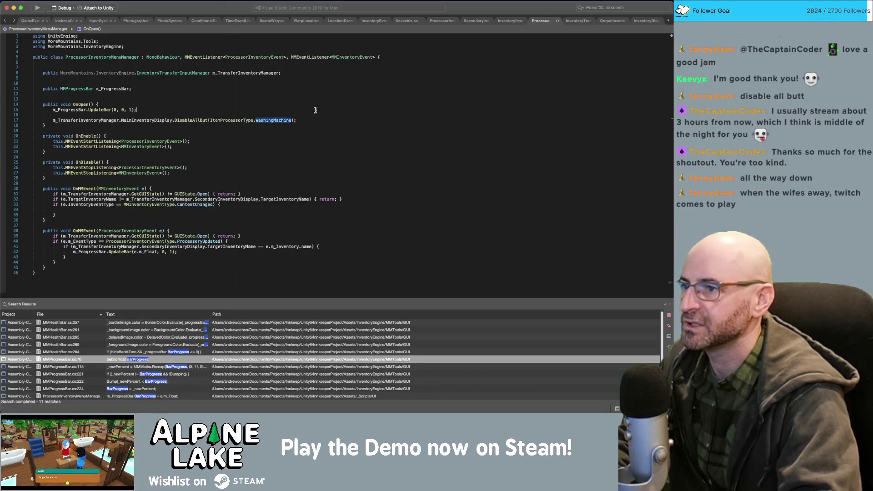
{"action": "key", "text": "Up"}
{"action": "key", "text": "Up"}
{"action": "key", "text": "Up"}
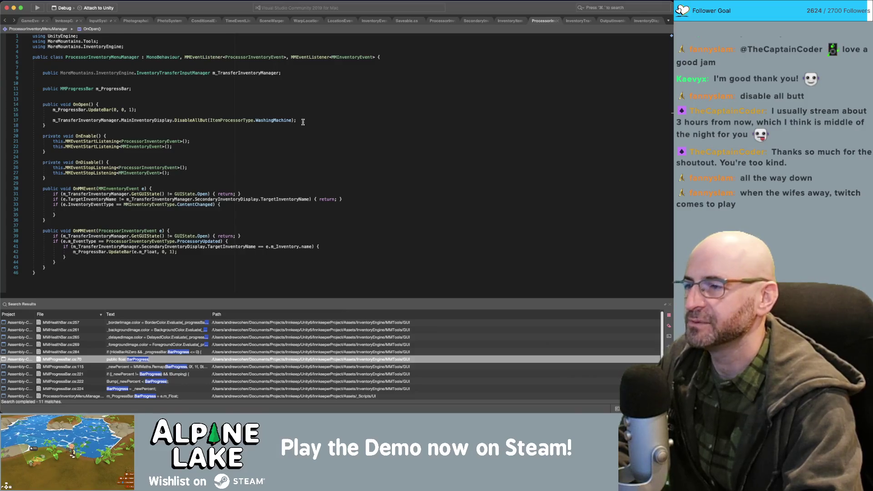
Remove the MoreMountains.InventoryEngine. prefix on line 8 and go to InventoryTransferInputManager's definition.
{"action": "key", "text": "Up"}
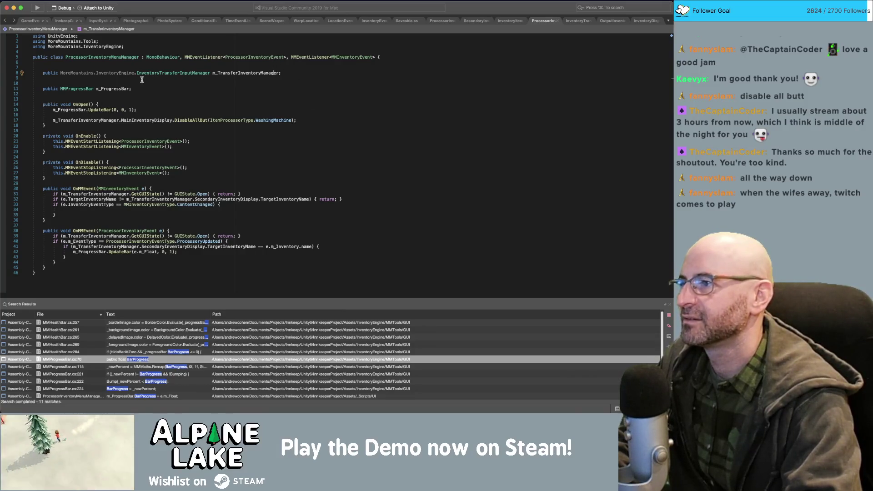
{"action": "left_click", "coordinate": [136, 73]}
{"action": "key", "text": "alt+shift+Left"}
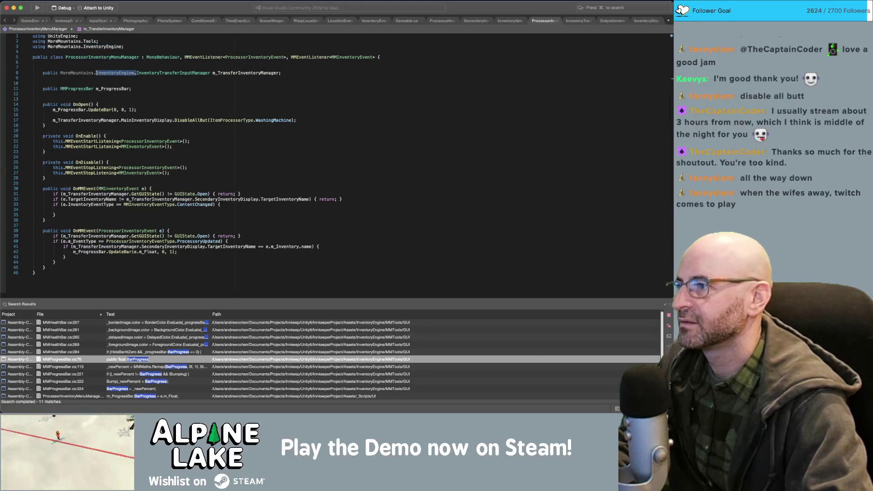
{"action": "key", "text": "alt+shift+Left"}
{"action": "key", "text": "alt+shift+Left"}
{"action": "key", "text": "BackSpace"}
{"action": "left_click", "coordinate": [240, 47]}
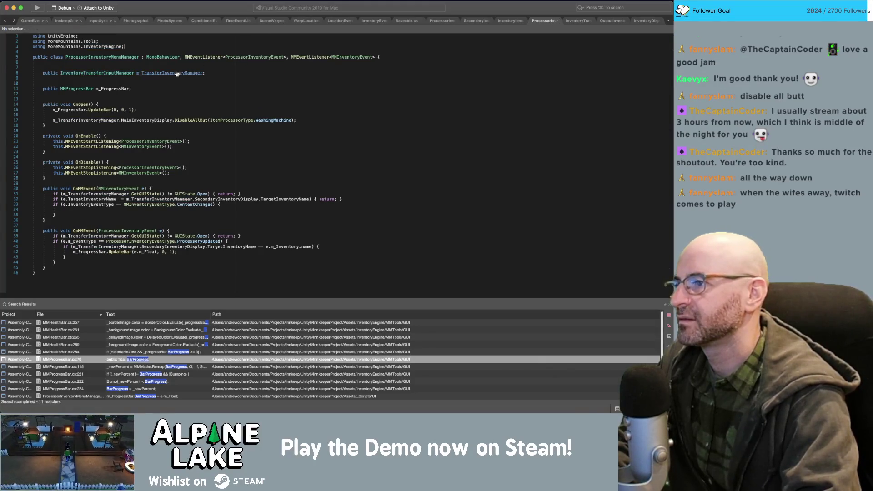
{"action": "left_click", "coordinate": [114, 73], "text": "super"}
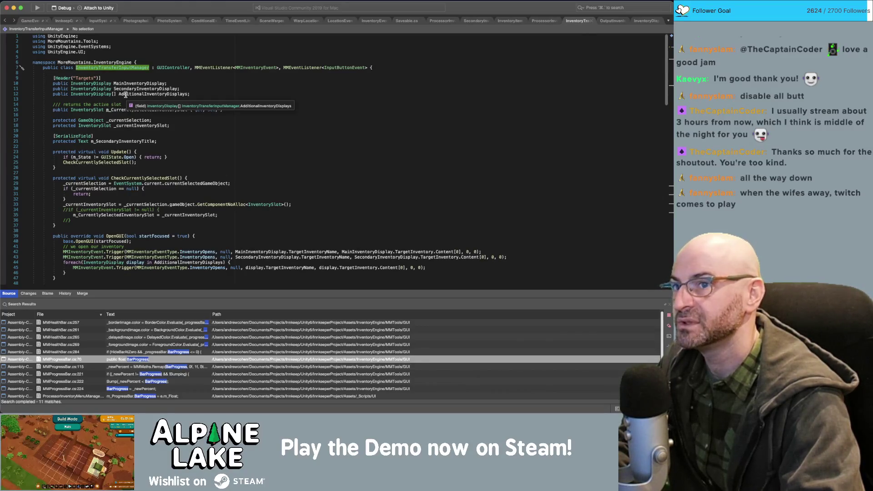
Switch to the ProcessorInventory script and scroll down to its OpenInventoryGUI override.
{"action": "left_click", "coordinate": [451, 63]}
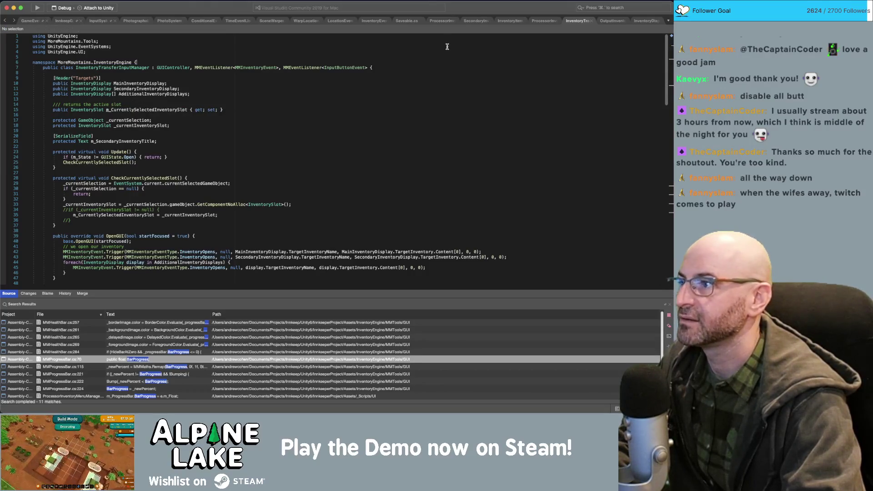
{"action": "left_click", "coordinate": [442, 48]}
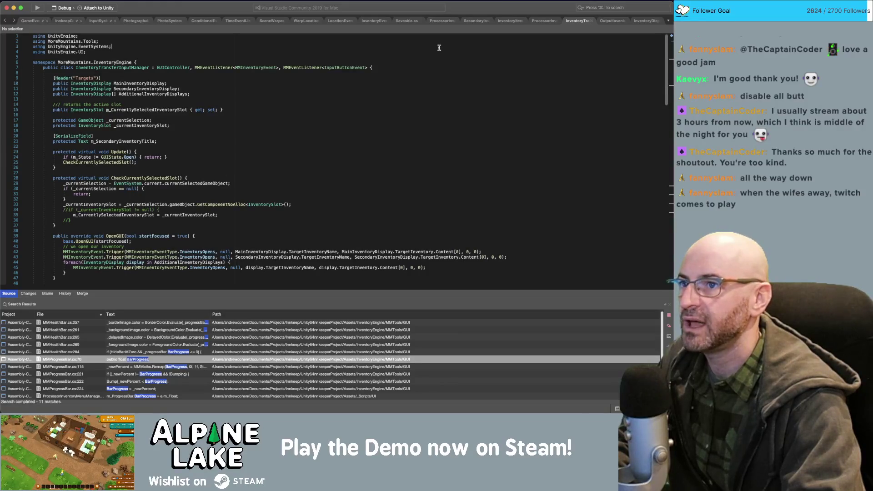
{"action": "left_click", "coordinate": [444, 21]}
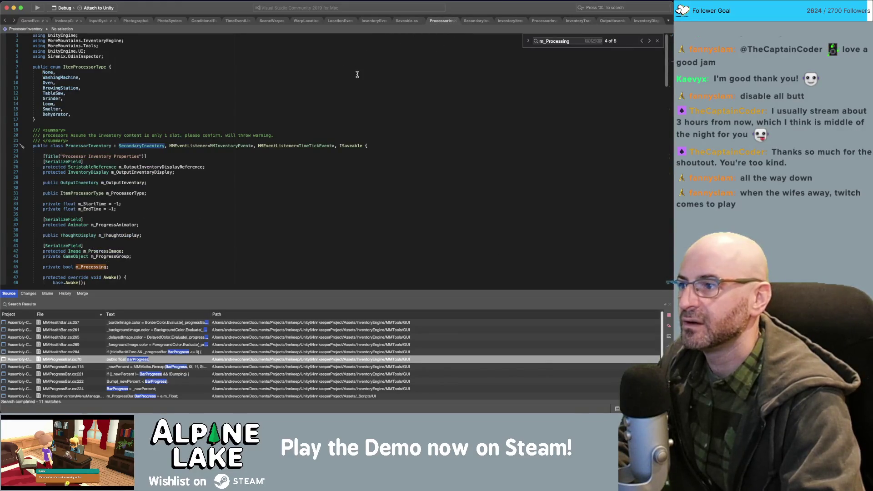
{"action": "scroll", "coordinate": [354, 75], "scroll_direction": "down", "scroll_amount": 8}
{"action": "scroll", "coordinate": [353, 80], "scroll_direction": "down", "scroll_amount": 10}
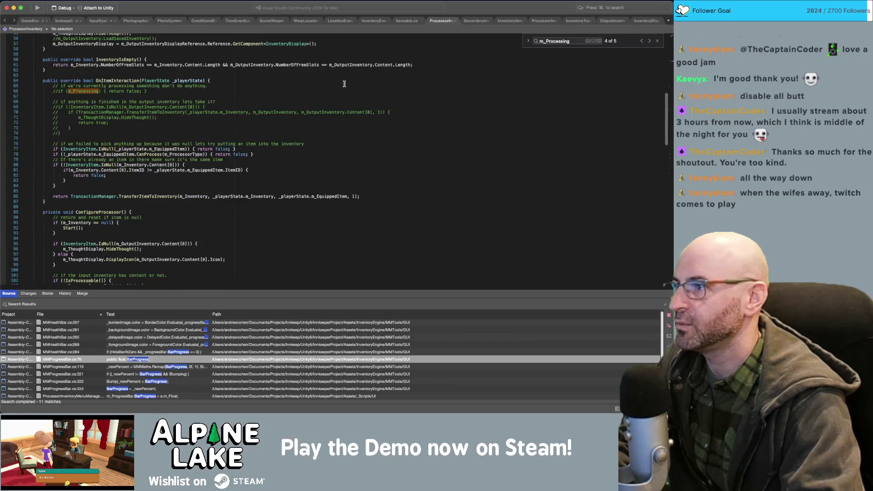
{"action": "scroll", "coordinate": [344, 84], "scroll_direction": "down", "scroll_amount": 15}
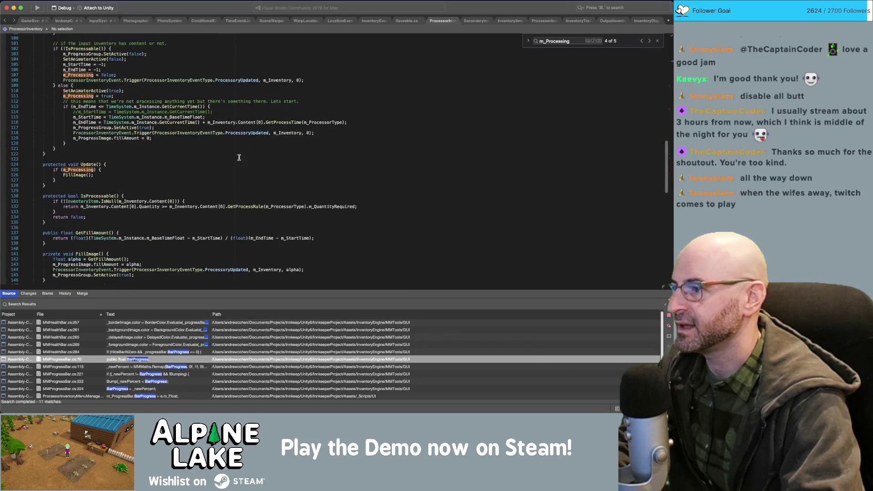
{"action": "scroll", "coordinate": [239, 157], "scroll_direction": "down", "scroll_amount": 17}
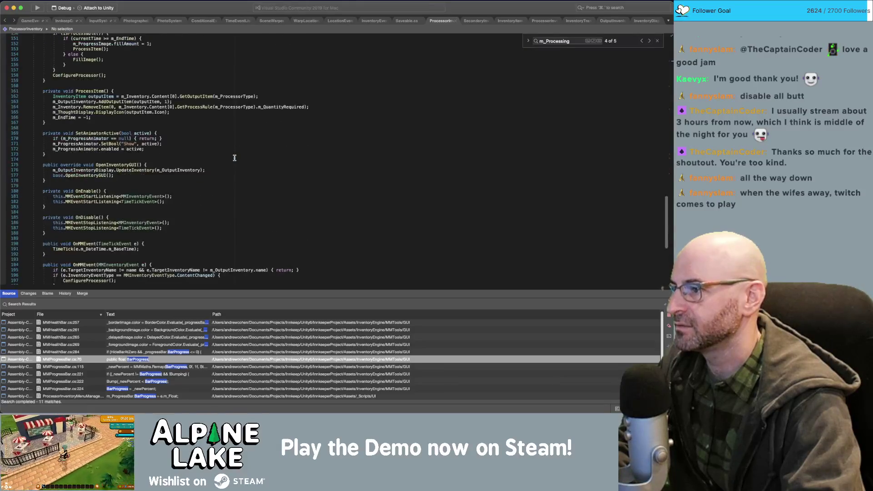
Check the UpdateInventory call's definition in InventoryDisplay, then return to ProcessorInventory.
{"action": "left_click", "coordinate": [83, 176]}
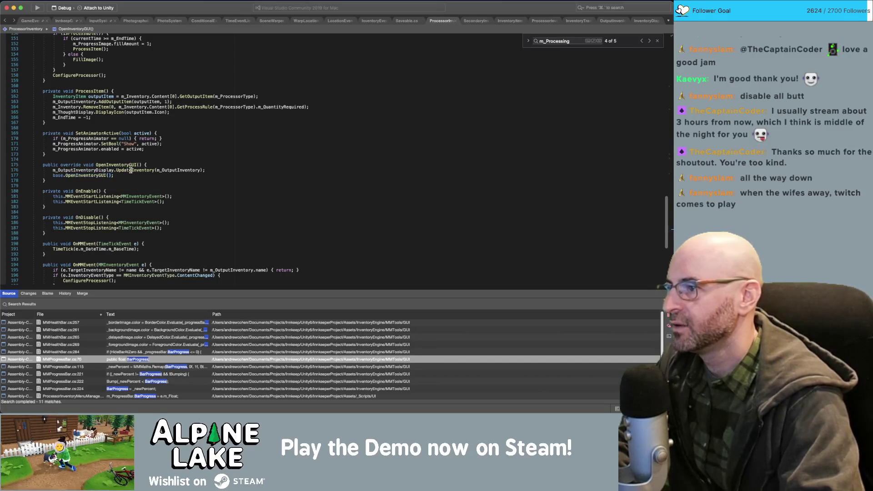
{"action": "left_click", "coordinate": [131, 170]}
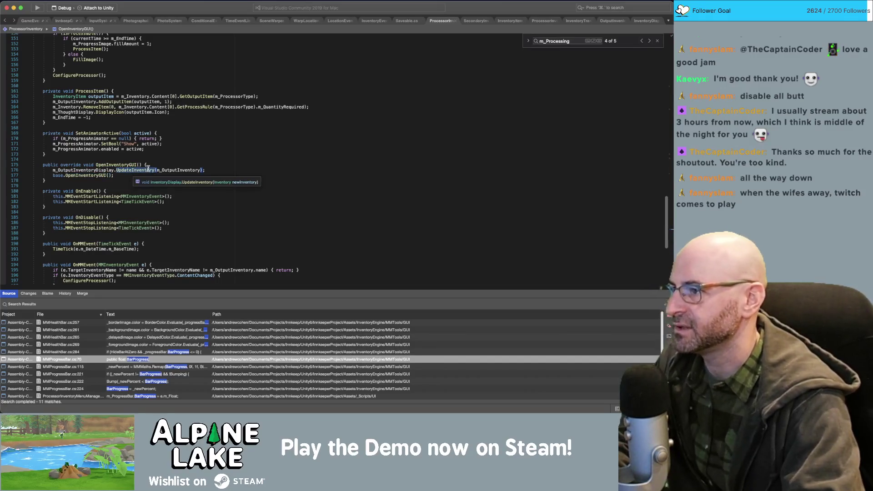
{"action": "left_click", "coordinate": [100, 170]}
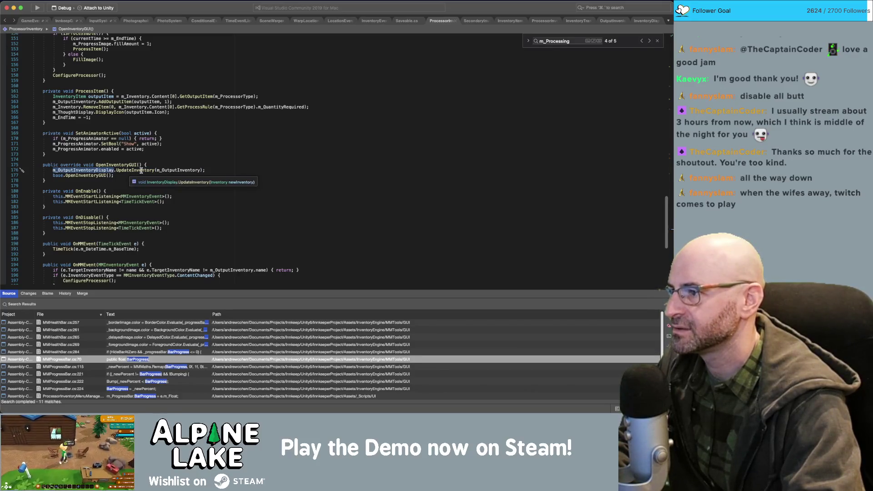
{"action": "left_click", "coordinate": [119, 170], "text": "super"}
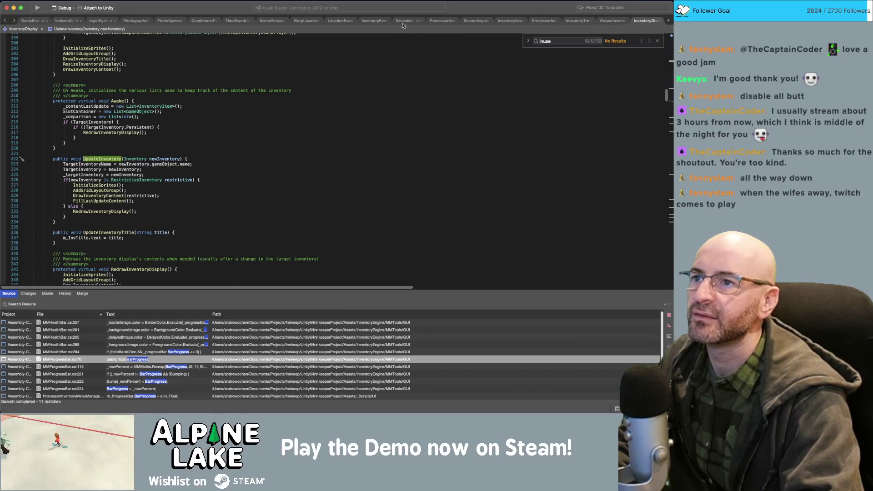
{"action": "left_click", "coordinate": [440, 21]}
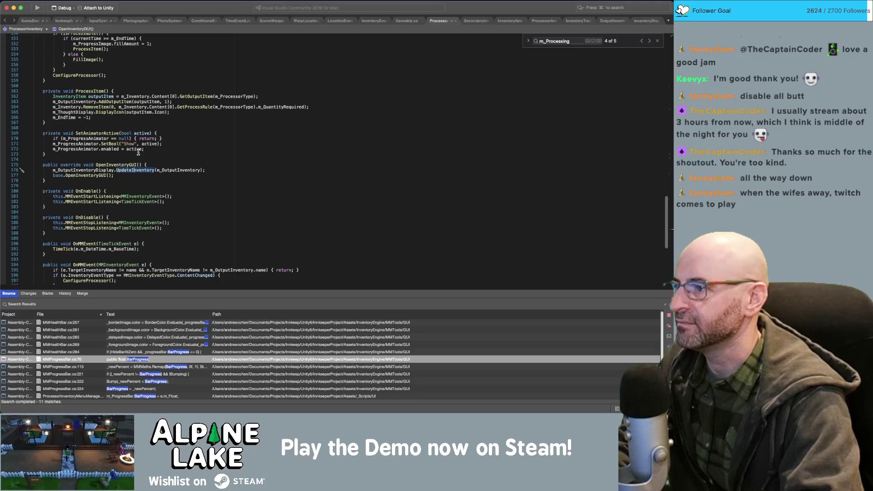
Review SecondaryInventory's base OpenInventoryGUI: its UpdateInventory, UpdateInventoryTitle and RequestOpenGUI calls.
{"action": "mouse_move", "coordinate": [133, 169]}
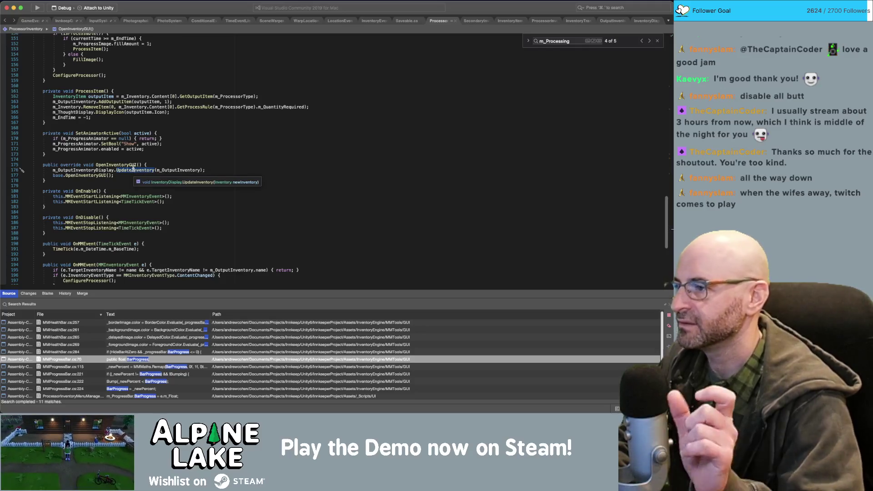
{"action": "left_click", "coordinate": [80, 175], "text": "super"}
{"action": "mouse_move", "coordinate": [87, 167]}
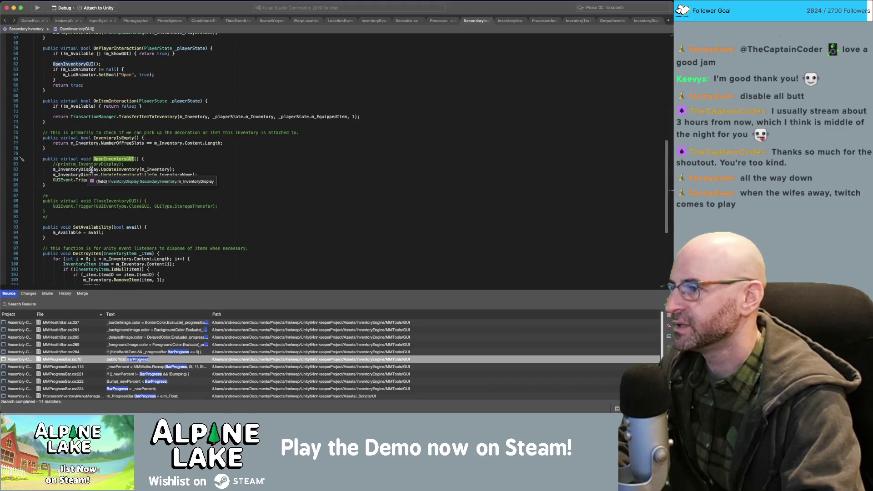
{"action": "left_click", "coordinate": [125, 169]}
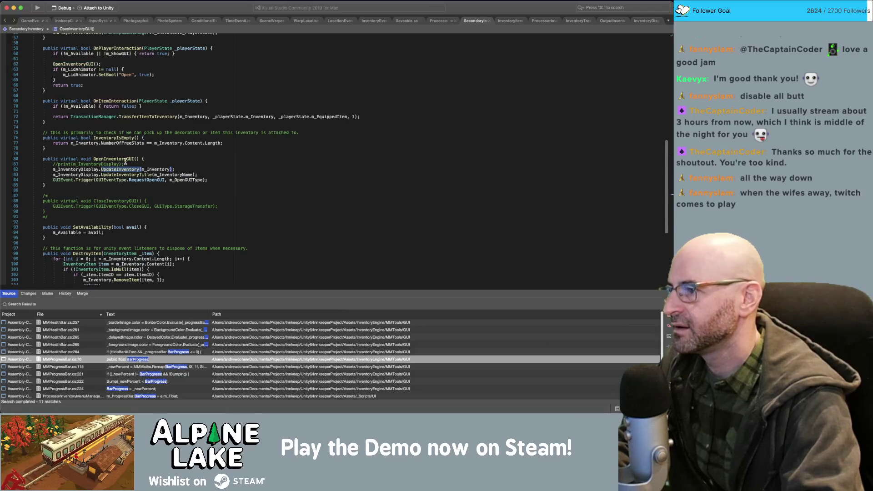
{"action": "left_click", "coordinate": [111, 175]}
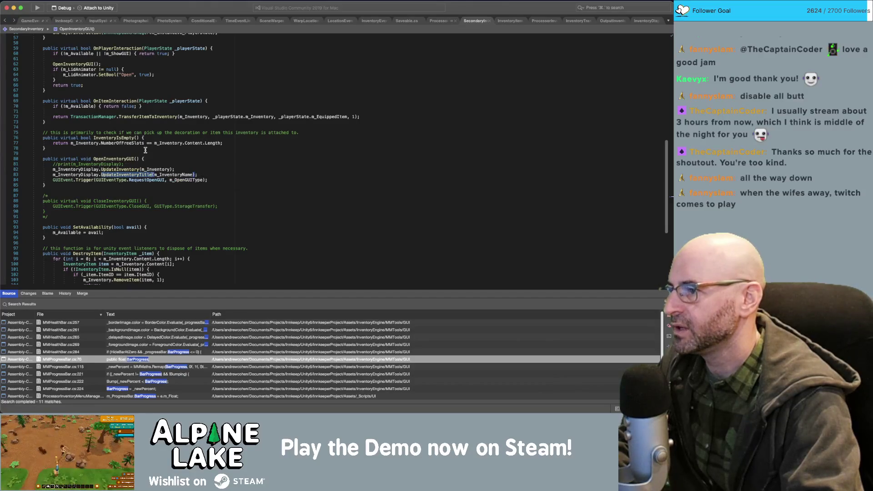
{"action": "left_click", "coordinate": [125, 169]}
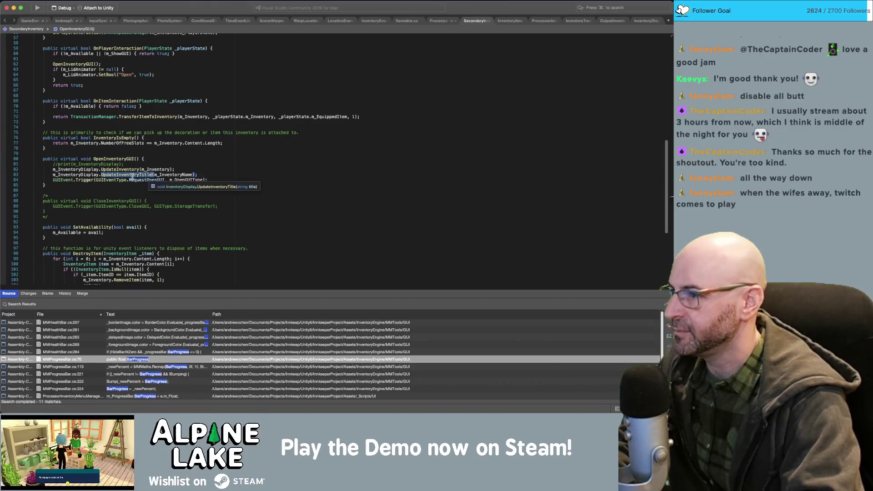
{"action": "mouse_move", "coordinate": [128, 170]}
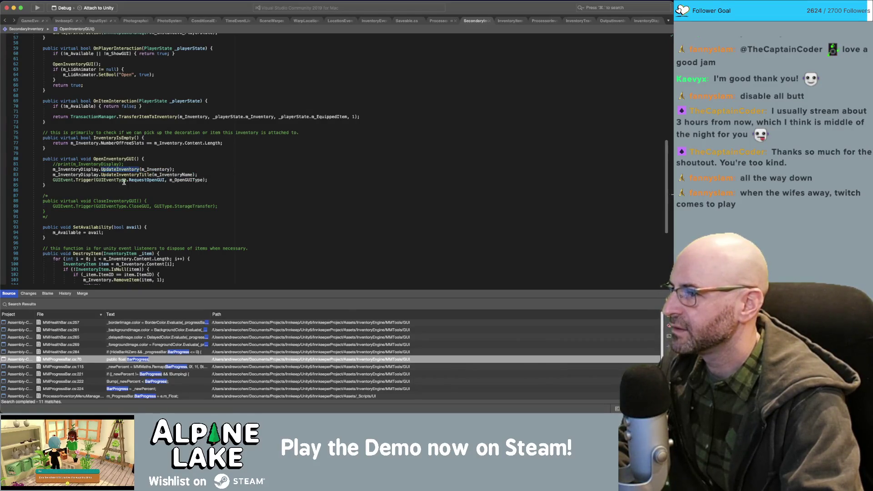
{"action": "left_click", "coordinate": [137, 180]}
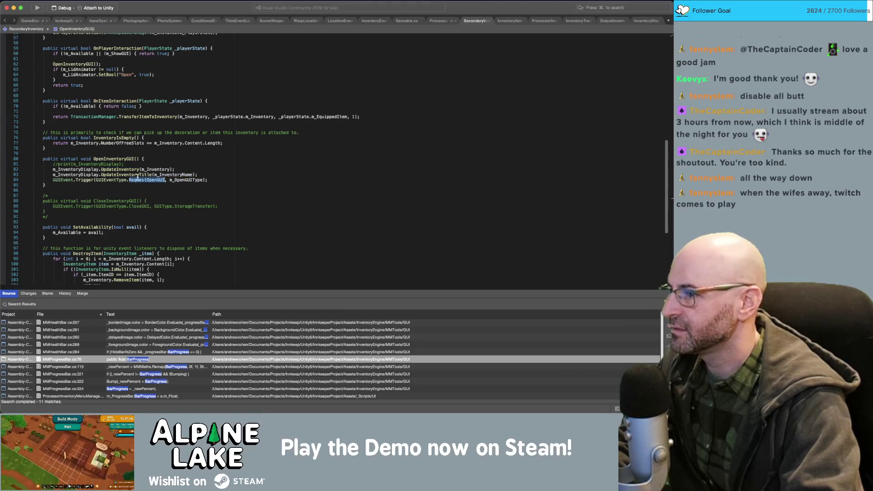
Trace newInventory and TargetInventory in UpdateInventory's definition, then return to ProcessorInventory.
{"action": "left_click", "coordinate": [120, 169], "text": "super"}
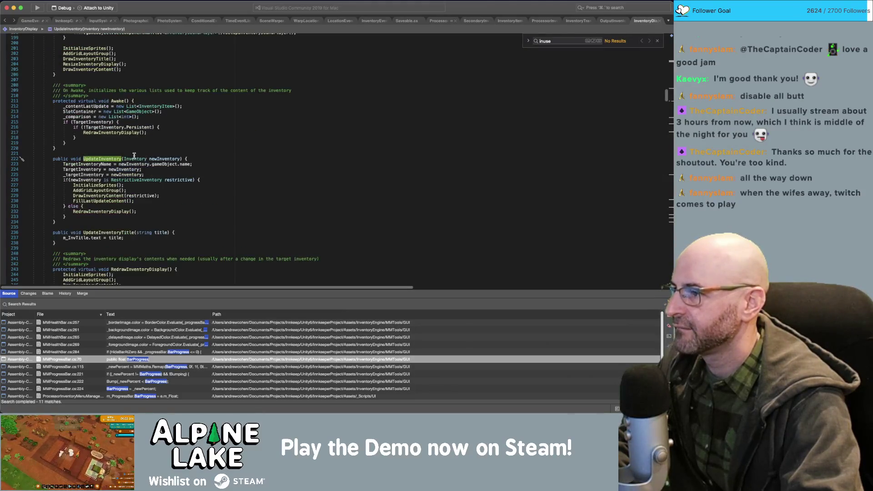
{"action": "left_click", "coordinate": [159, 159]}
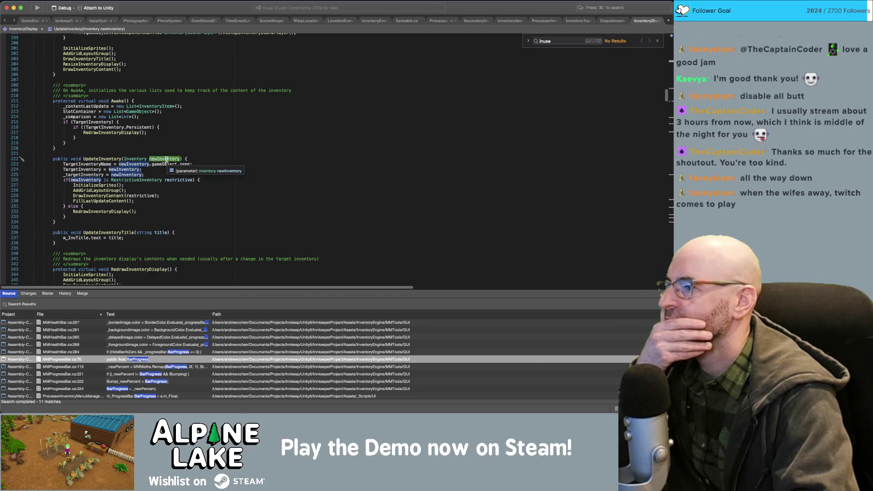
{"action": "left_click", "coordinate": [97, 170]}
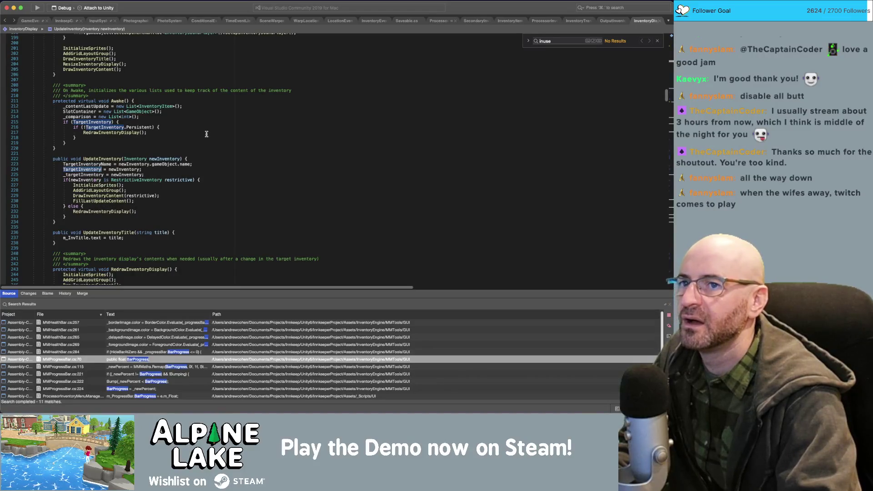
{"action": "left_click", "coordinate": [436, 20]}
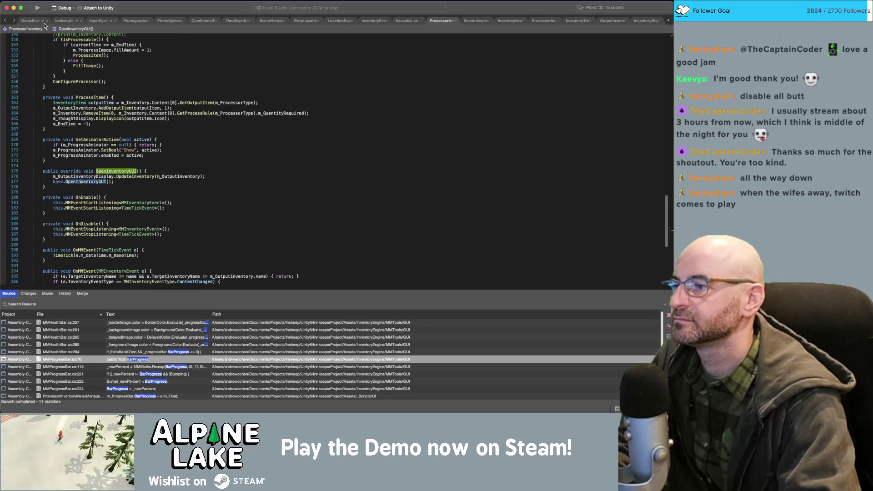
Review ProcessorInventory's m_OutputInventoryDisplay and m_ProcessorType field declarations.
{"action": "scroll", "coordinate": [342, 119], "scroll_direction": "up", "scroll_amount": 20}
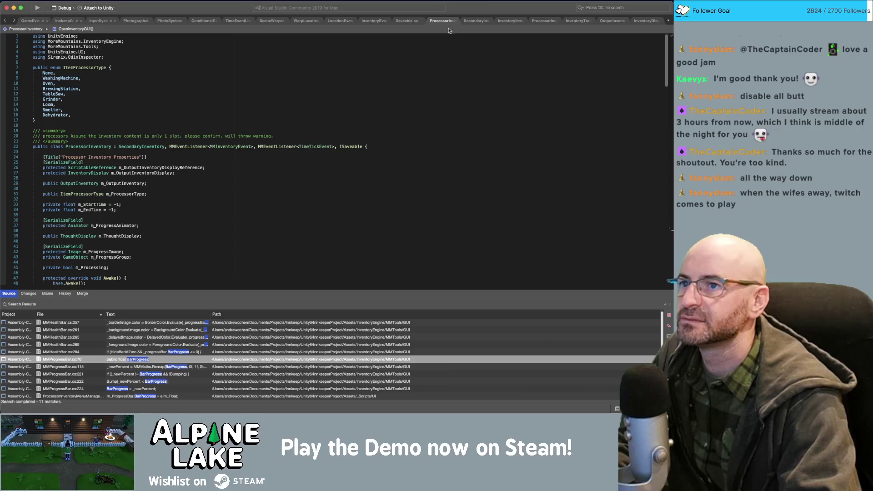
{"action": "scroll", "coordinate": [386, 137], "scroll_direction": "down", "scroll_amount": 20}
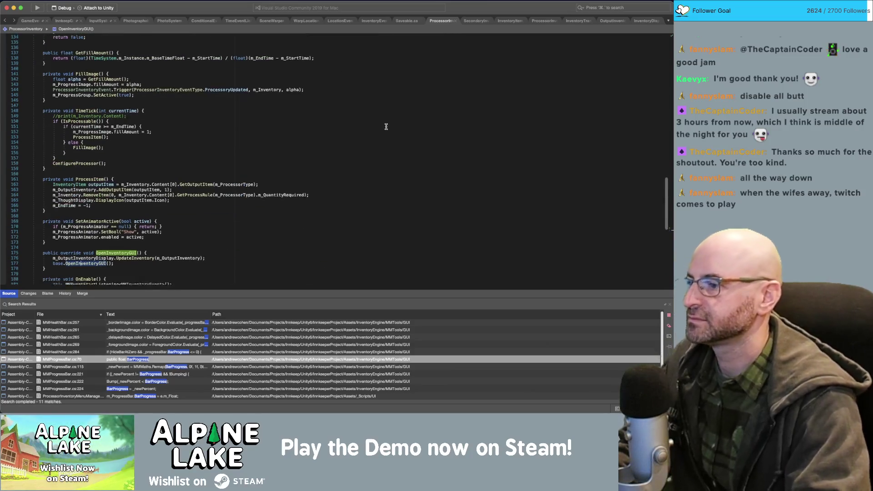
{"action": "scroll", "coordinate": [386, 126], "scroll_direction": "down", "scroll_amount": 2}
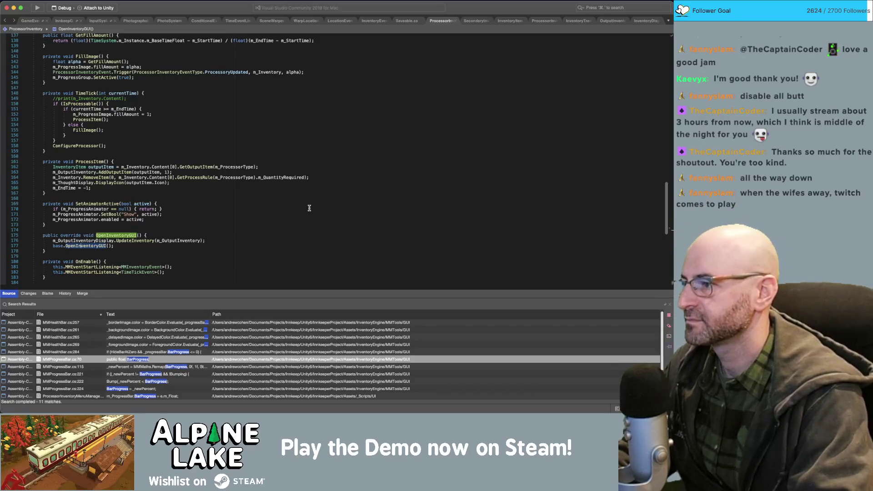
{"action": "left_click", "coordinate": [273, 240]}
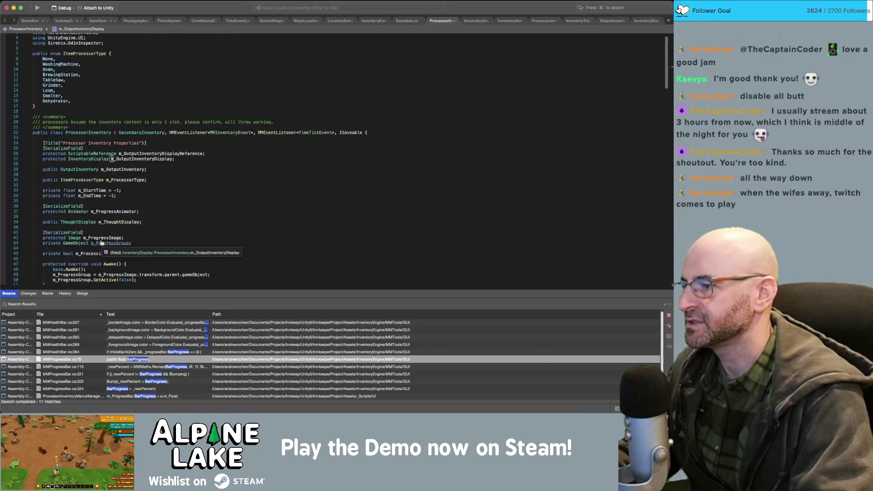
{"action": "left_click", "coordinate": [112, 241], "text": "super"}
{"action": "left_click", "coordinate": [150, 153]}
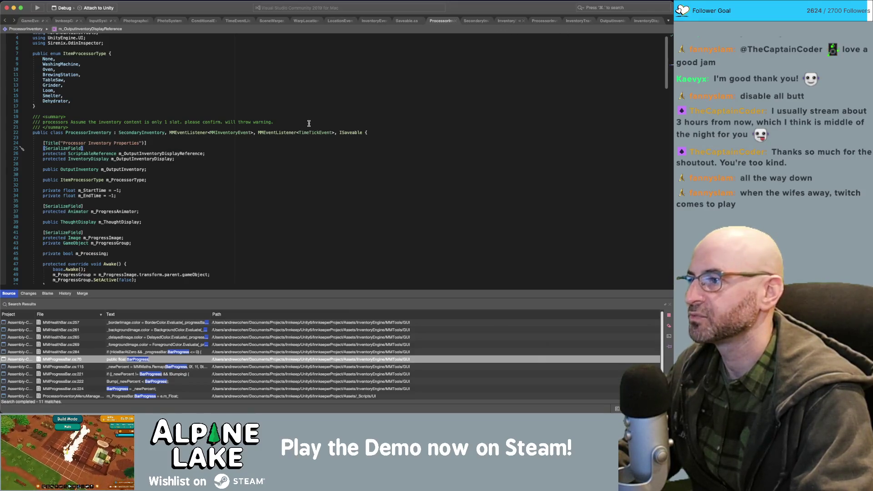
{"action": "left_click", "coordinate": [102, 180]}
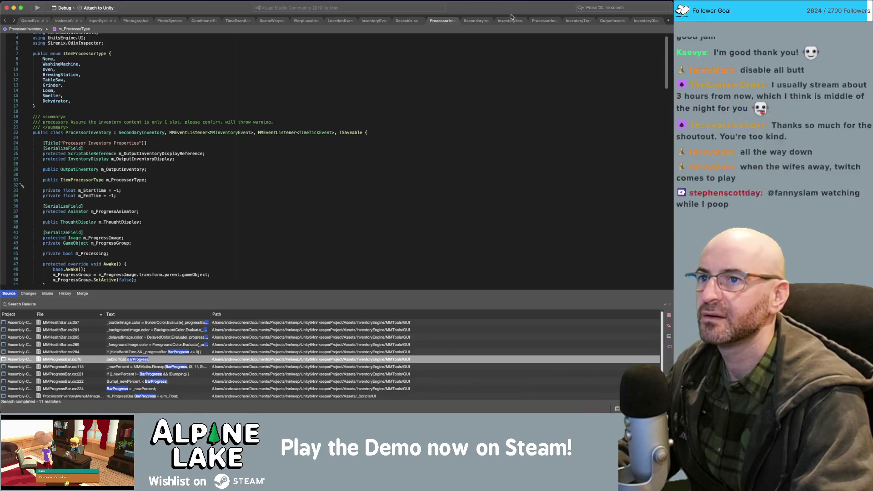
Look through InventoryTransferInputManager, ProcessorInventoryMenuManager and SecondaryInventory, then open the Inventory class declaration.
{"action": "left_click", "coordinate": [571, 21]}
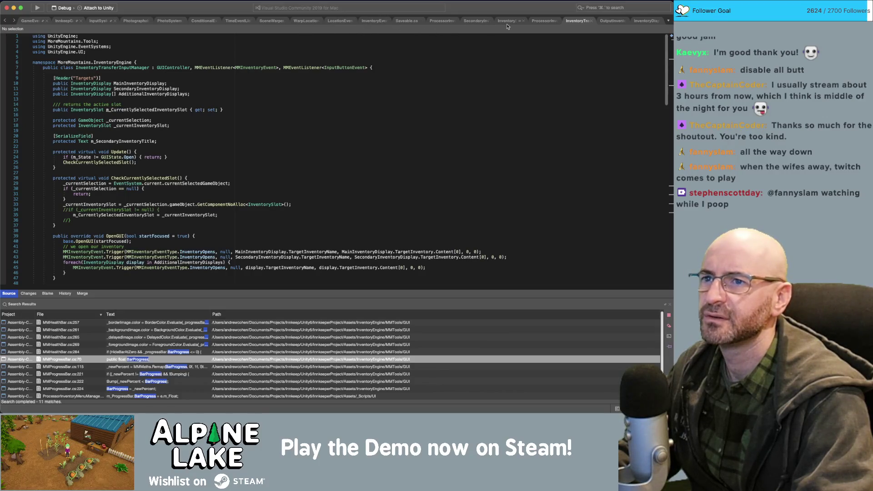
{"action": "left_click", "coordinate": [541, 23]}
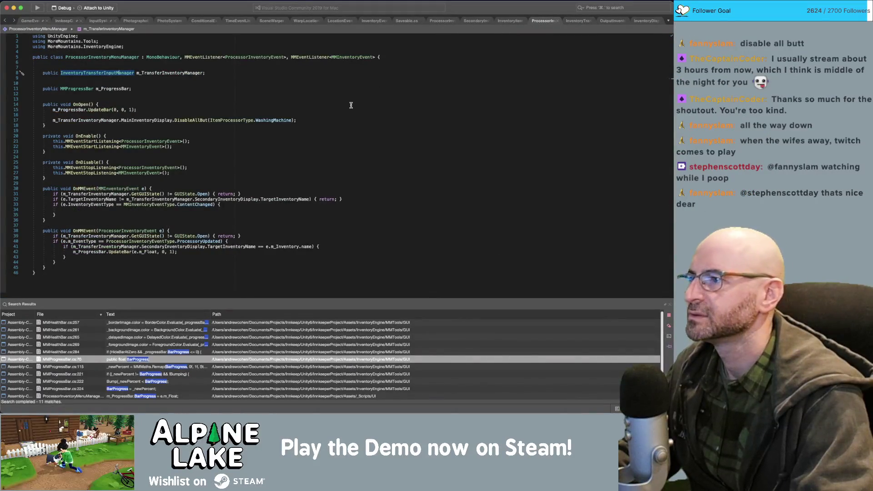
{"action": "left_click", "coordinate": [475, 22]}
{"action": "scroll", "coordinate": [191, 155], "scroll_direction": "up", "scroll_amount": 10}
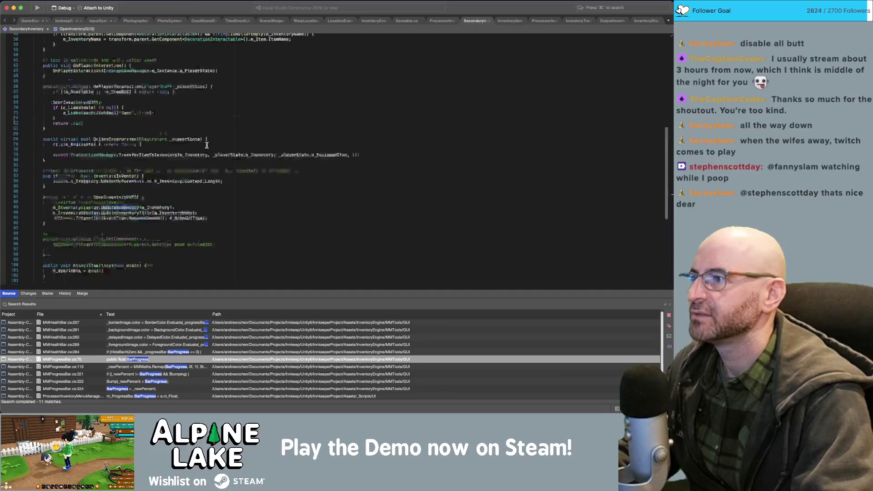
{"action": "left_click", "coordinate": [75, 89], "text": "super"}
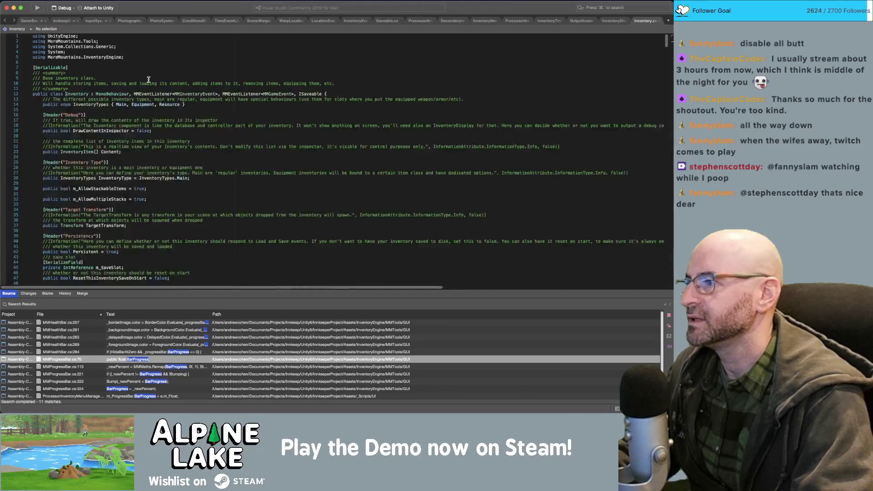
Add a [HideInInspector] attribute on a new line below NumberOfFreeSlots.
{"action": "scroll", "coordinate": [153, 167], "scroll_direction": "down", "scroll_amount": 1}
{"action": "scroll", "coordinate": [154, 168], "scroll_direction": "down", "scroll_amount": 10}
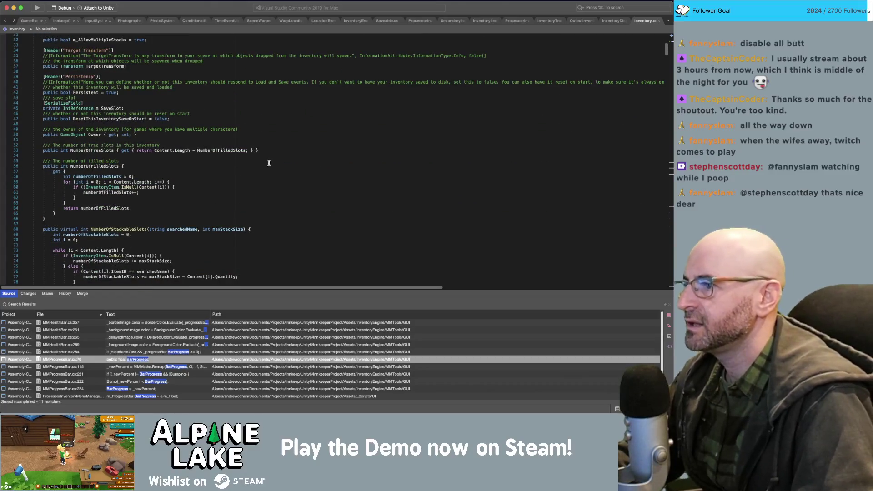
{"action": "left_click", "coordinate": [277, 150]}
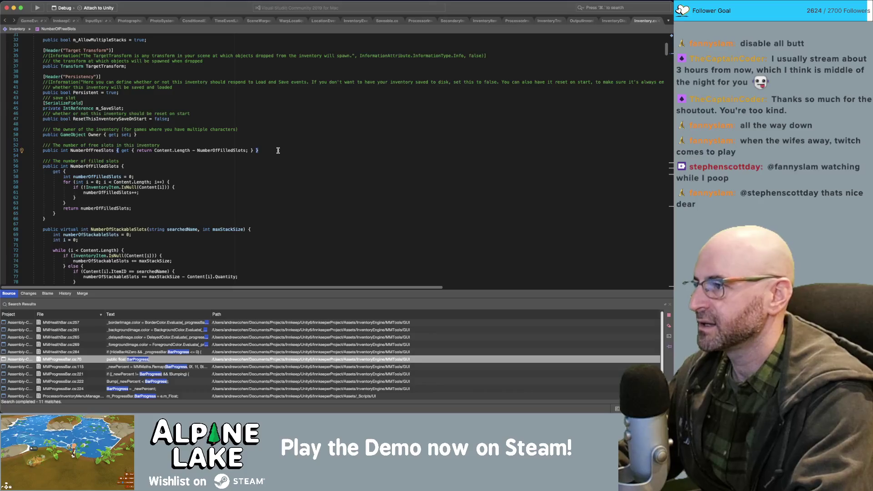
{"action": "key", "text": "Return"}
{"action": "key", "text": "Return"}
{"action": "type", "text": "private"}
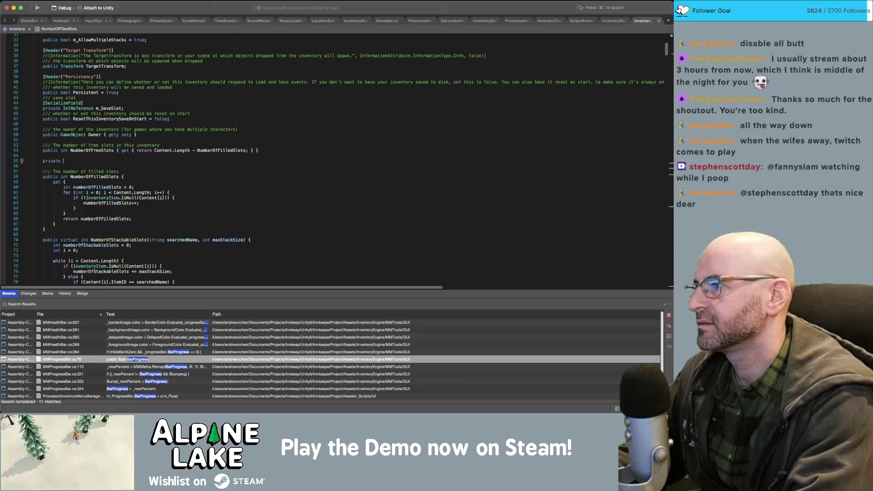
{"action": "key", "text": "shift+Home"}
{"action": "key", "text": "BackSpace"}
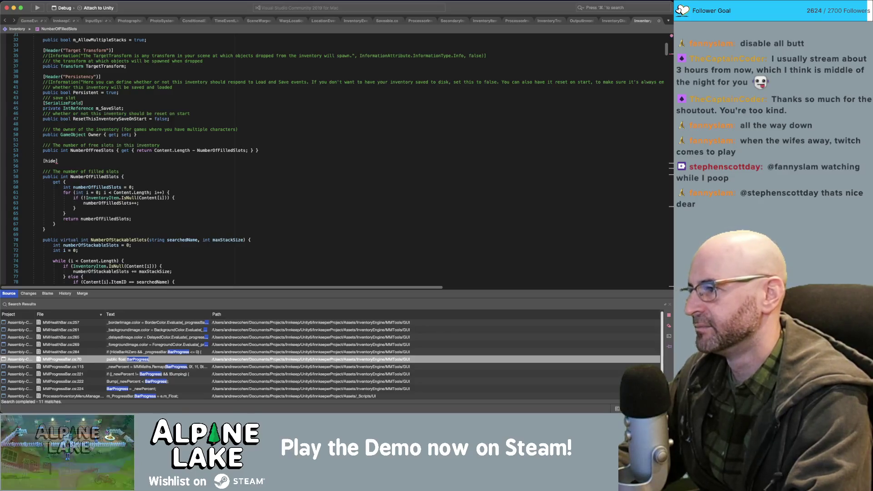
{"action": "type", "text": "in"}
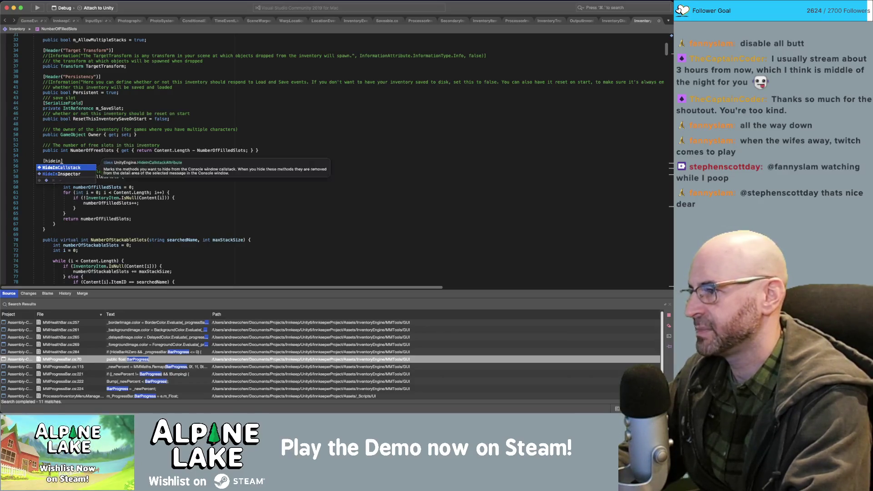
{"action": "key", "text": "Down"}
{"action": "key", "text": "Return"}
{"action": "key", "text": "Return"}
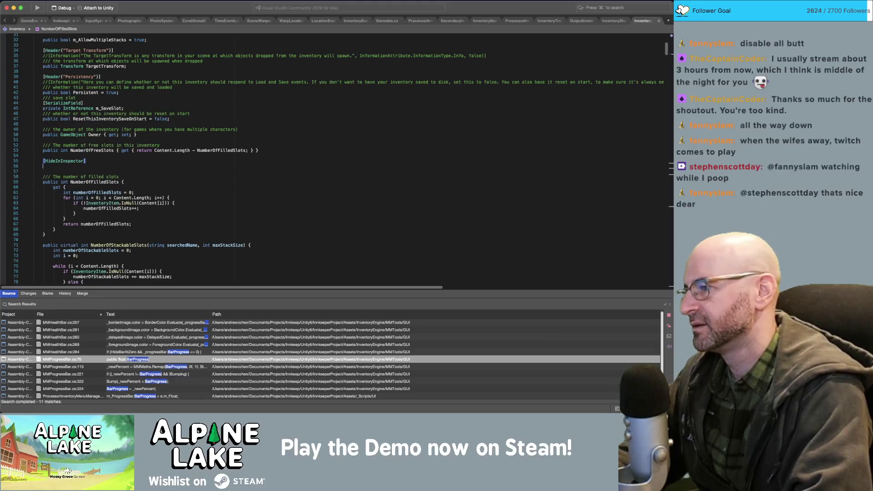
Declare 'public ItemProcessorType m_ItemProcessorType;' under the attribute.
{"action": "type", "text": "public"}
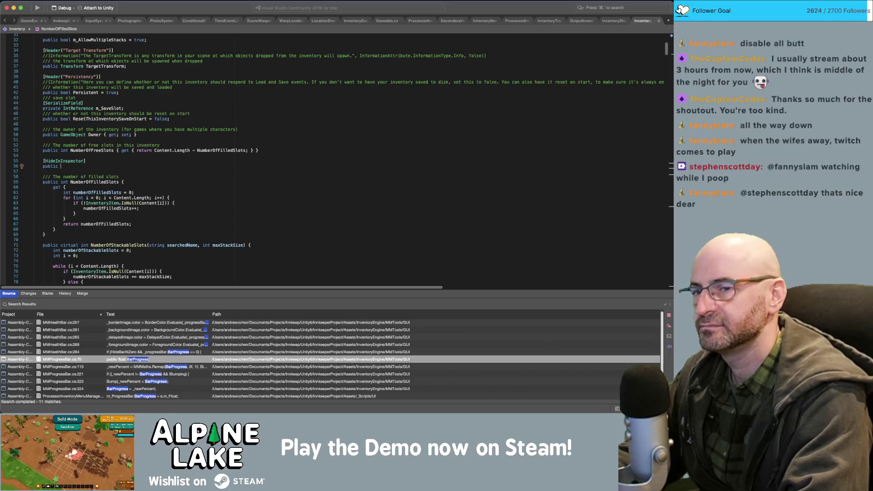
{"action": "type", "text": " Proces"}
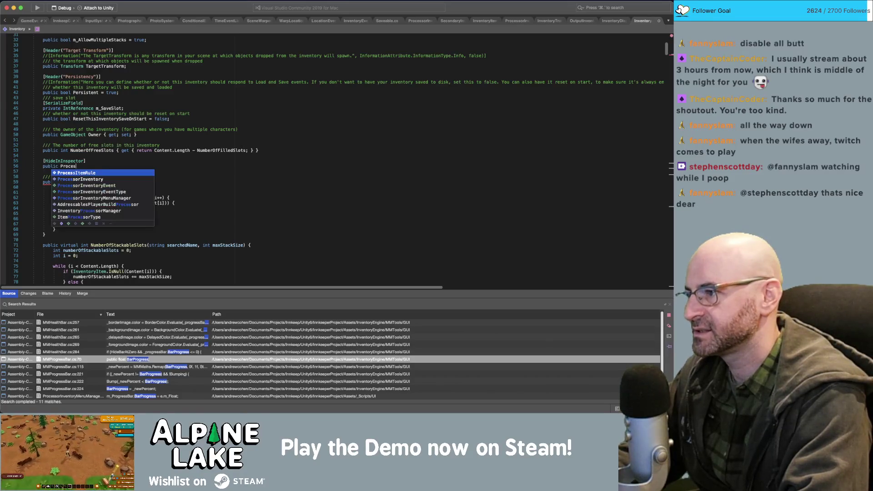
{"action": "type", "text": "s"}
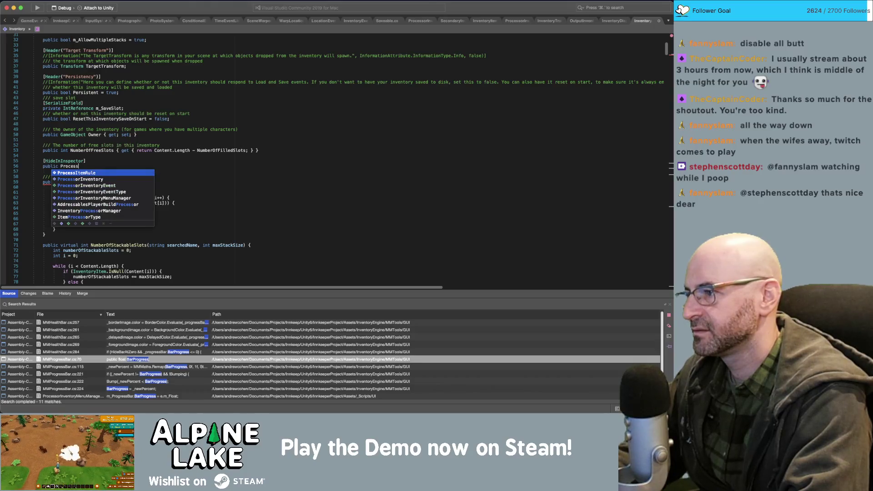
{"action": "key", "text": "Down"}
{"action": "key", "text": "Down"}
{"action": "key", "text": "Down"}
{"action": "key", "text": "Return"}
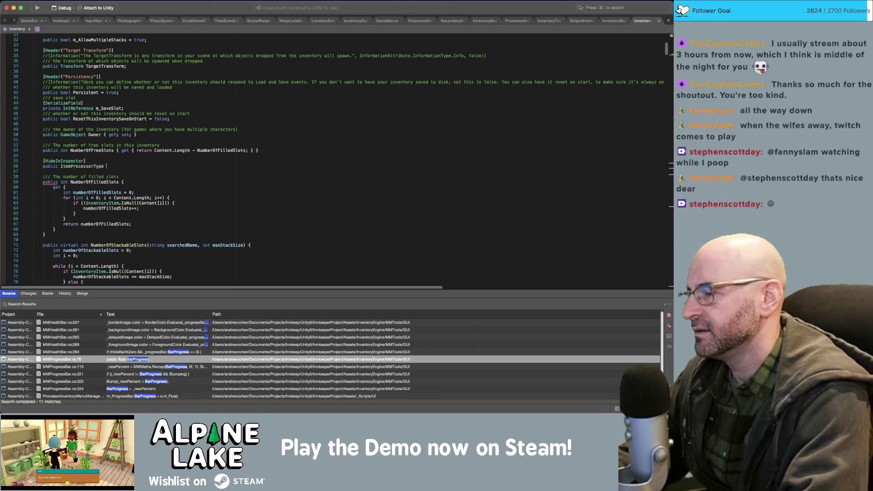
{"action": "type", "text": "m_ItemPr"}
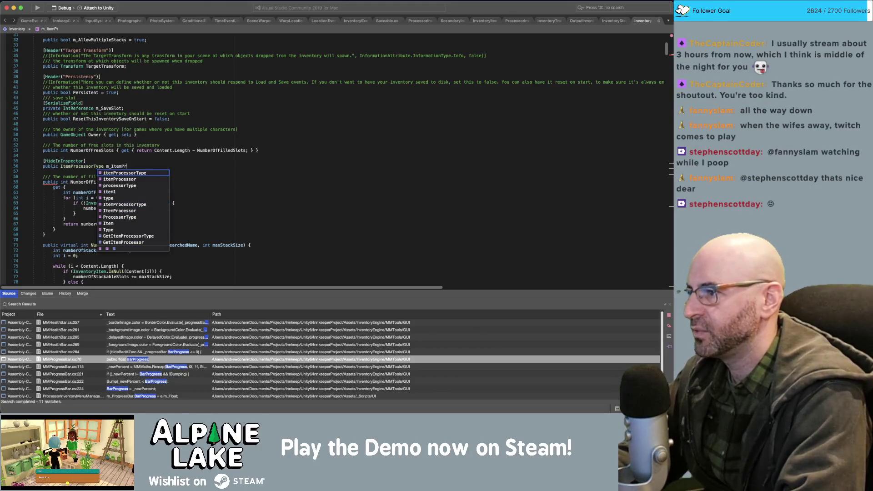
{"action": "type", "text": "ocessorType;"}
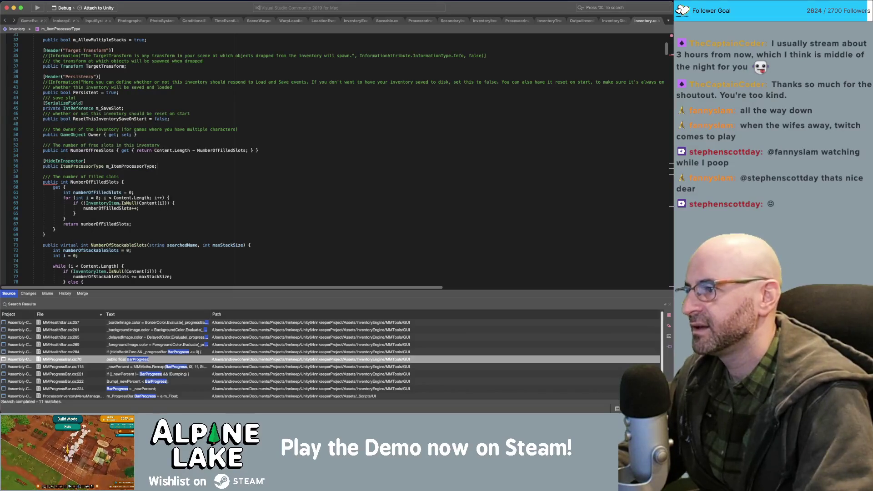
{"action": "left_click", "coordinate": [390, 119]}
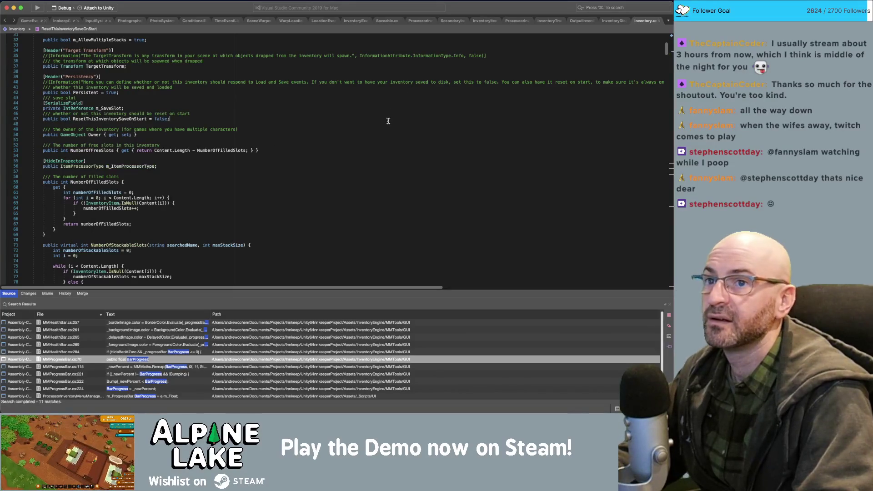
Select the new m_ItemProcessorType field name and switch to the SecondaryInventory script.
{"action": "double_click", "coordinate": [144, 167]}
{"action": "scroll", "coordinate": [212, 153], "scroll_direction": "up", "scroll_amount": 3}
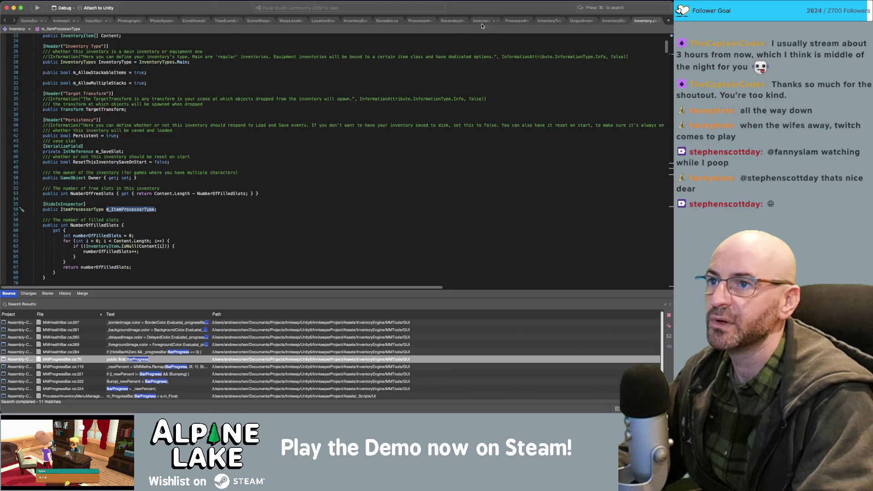
{"action": "left_click", "coordinate": [446, 21]}
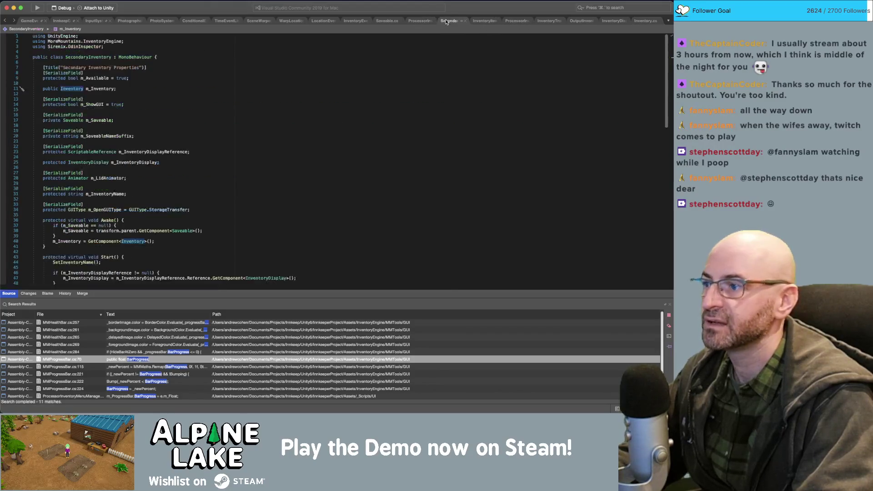
{"action": "scroll", "coordinate": [164, 221], "scroll_direction": "down", "scroll_amount": 10}
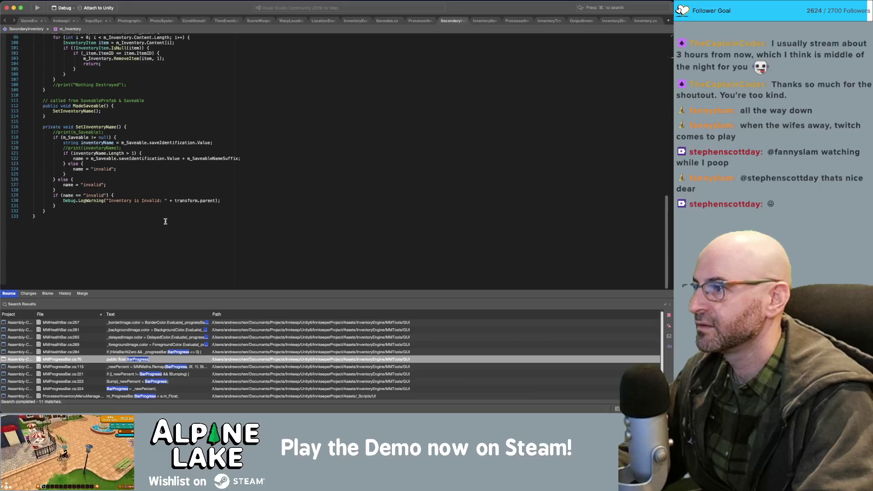
{"action": "scroll", "coordinate": [163, 221], "scroll_direction": "up", "scroll_amount": 3}
Try adding a line in OpenInventoryGUI, then delete it, leaving the method unchanged.
{"action": "left_click", "coordinate": [164, 130]}
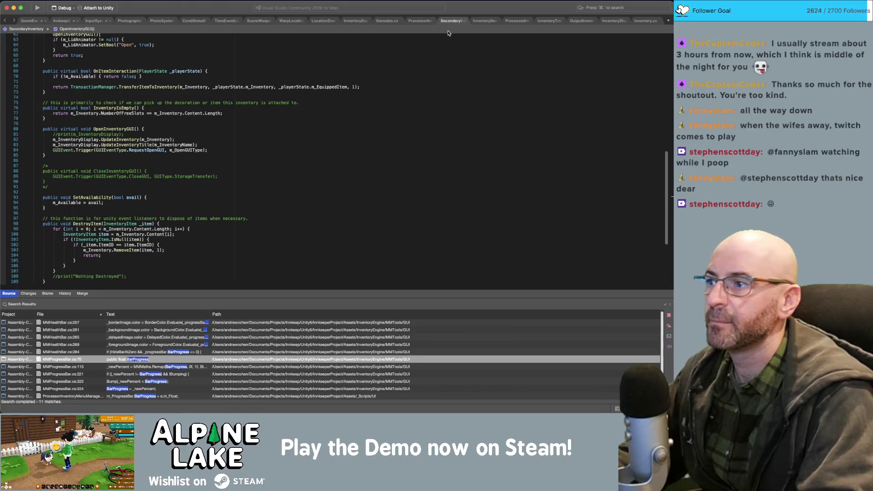
{"action": "left_click", "coordinate": [258, 144]}
{"action": "key", "text": "Return"}
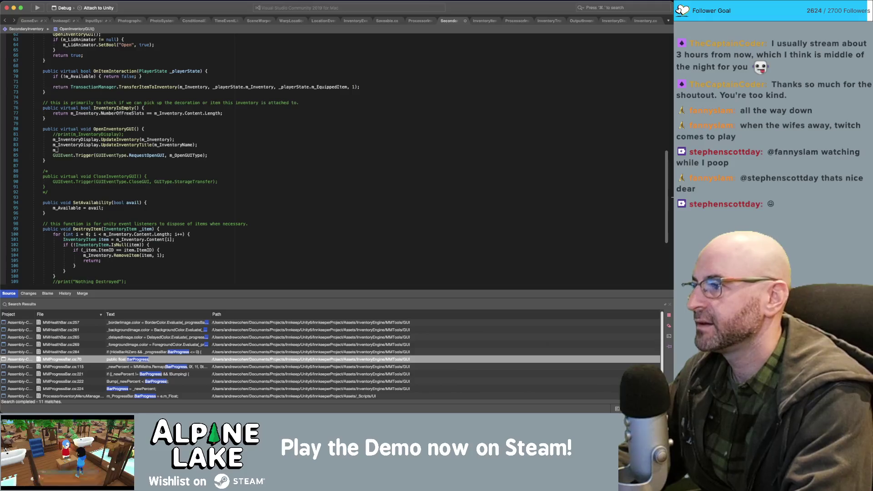
{"action": "type", "text": "m_It"}
{"action": "key", "text": "Return"}
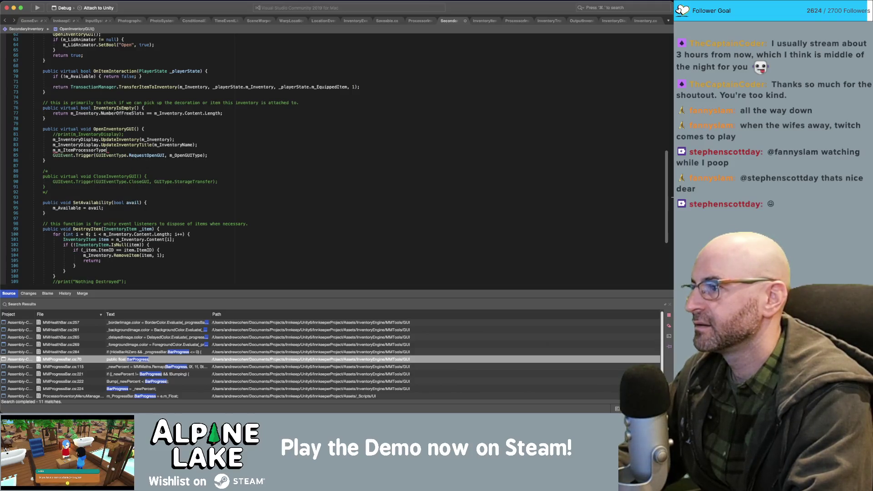
{"action": "key", "text": "alt+BackSpace"}
{"action": "type", "text": "m_Invent"}
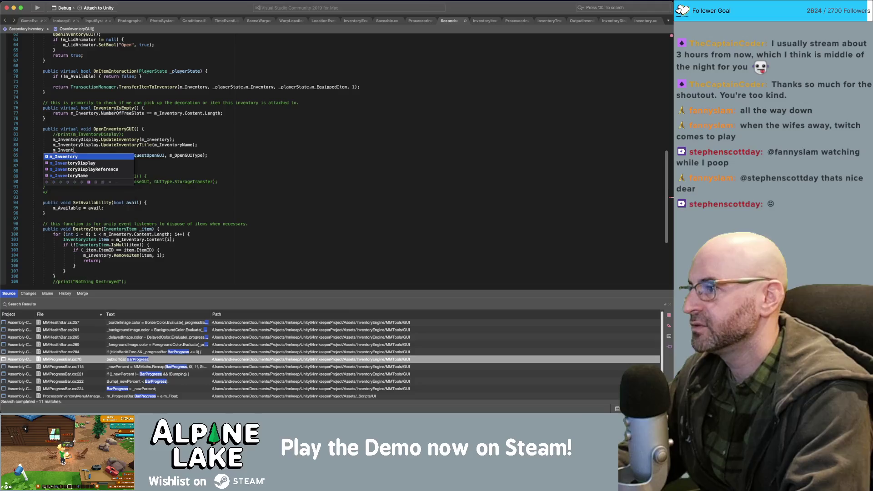
{"action": "type", "text": "oryDisplay"}
{"action": "key", "text": "alt+BackSpace"}
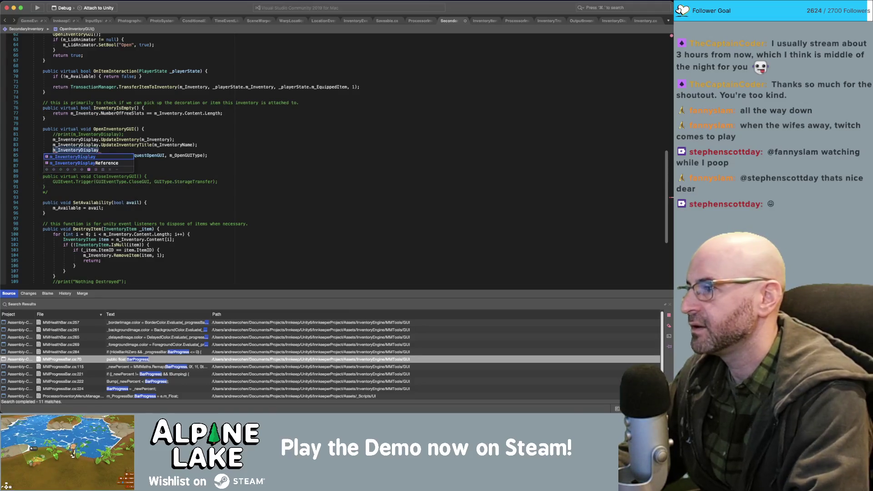
{"action": "key", "text": "BackSpace"}
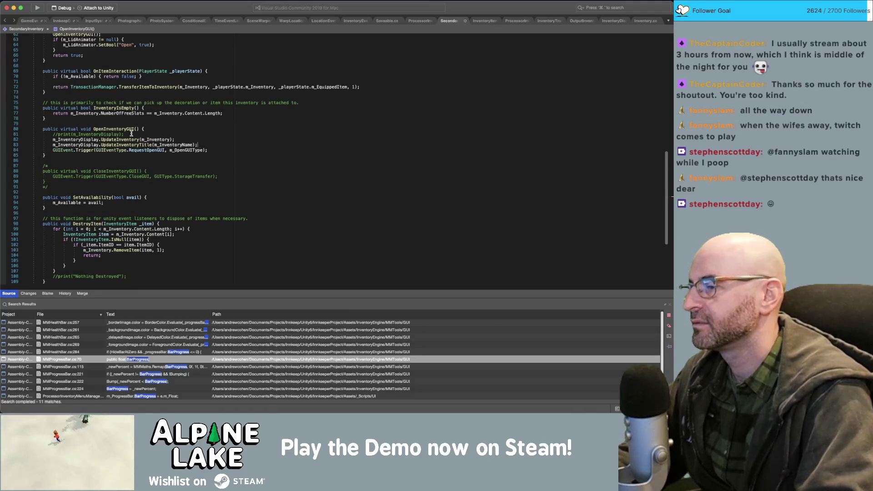
Peek at UpdateInventory's definition in InventoryDisplay and return to SecondaryInventory.
{"action": "left_click", "coordinate": [129, 139], "text": "super"}
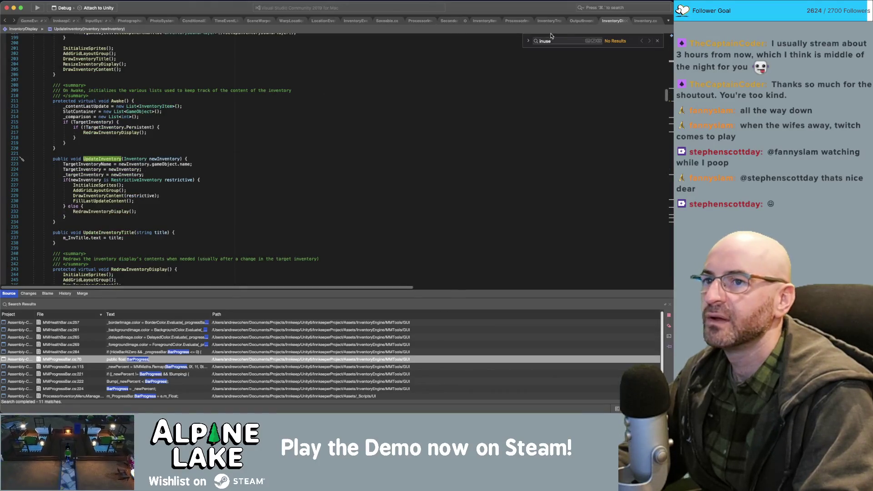
{"action": "left_click", "coordinate": [450, 21]}
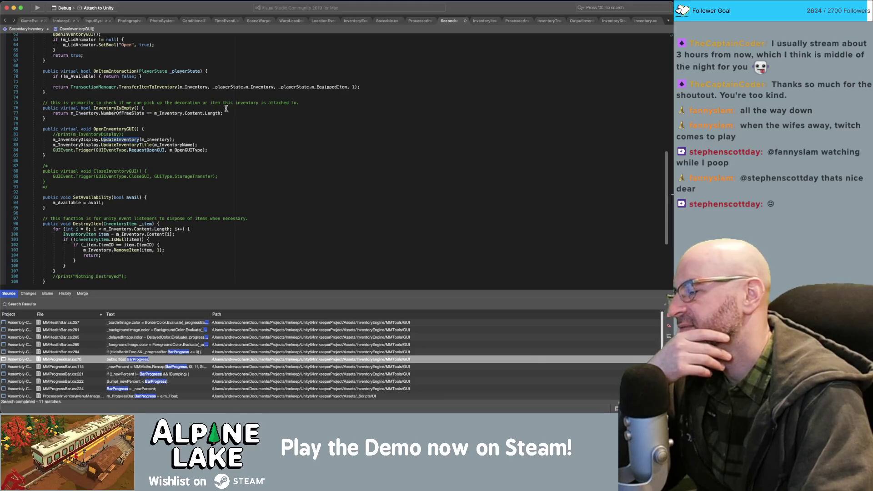
{"action": "mouse_move", "coordinate": [211, 114]}
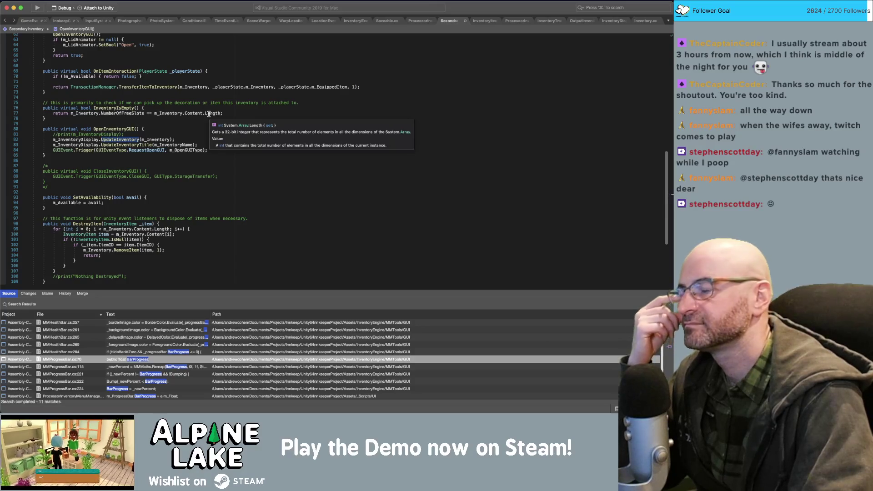
{"action": "left_click", "coordinate": [336, 76]}
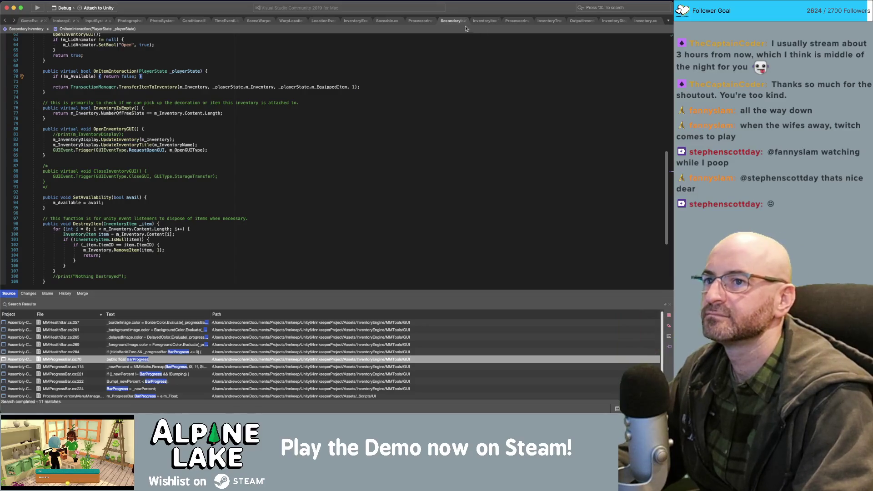
Append 'm_Inventory.m_ItemProcessorType = m_ProcessorType;' to the end of ProcessorInventory's Awake.
{"action": "left_click", "coordinate": [419, 20]}
{"action": "scroll", "coordinate": [382, 113], "scroll_direction": "down", "scroll_amount": 5}
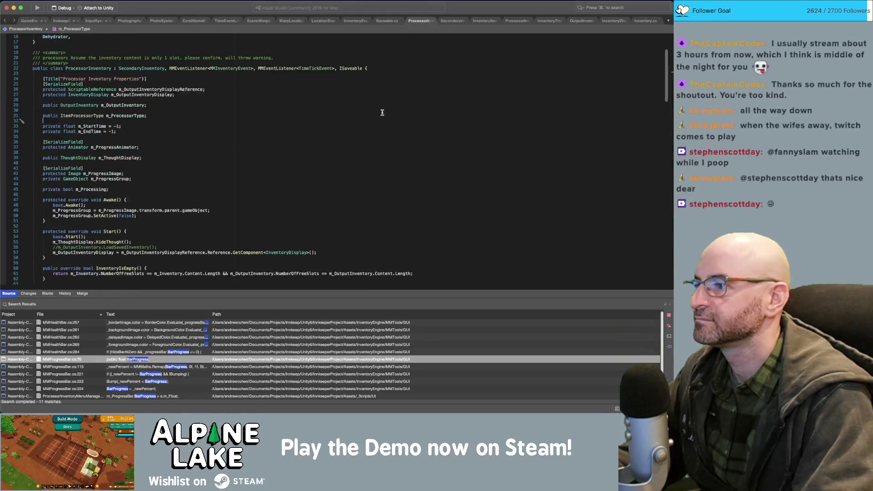
{"action": "scroll", "coordinate": [301, 170], "scroll_direction": "down", "scroll_amount": 1}
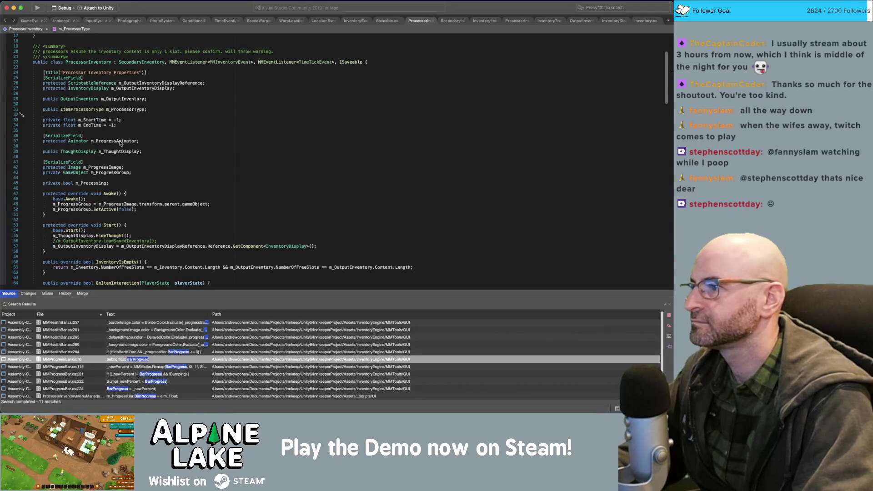
{"action": "left_click", "coordinate": [173, 207]}
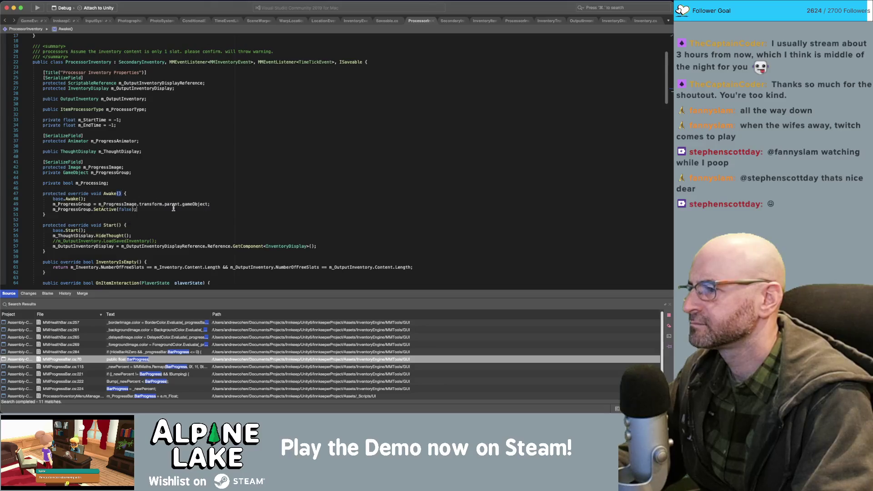
{"action": "key", "text": "Return"}
{"action": "type", "text": "m_Inventory"}
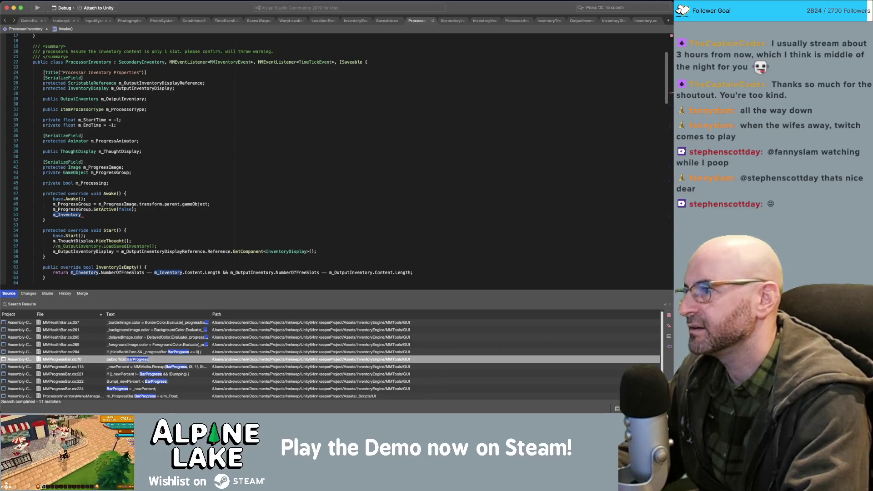
{"action": "type", "text": "."}
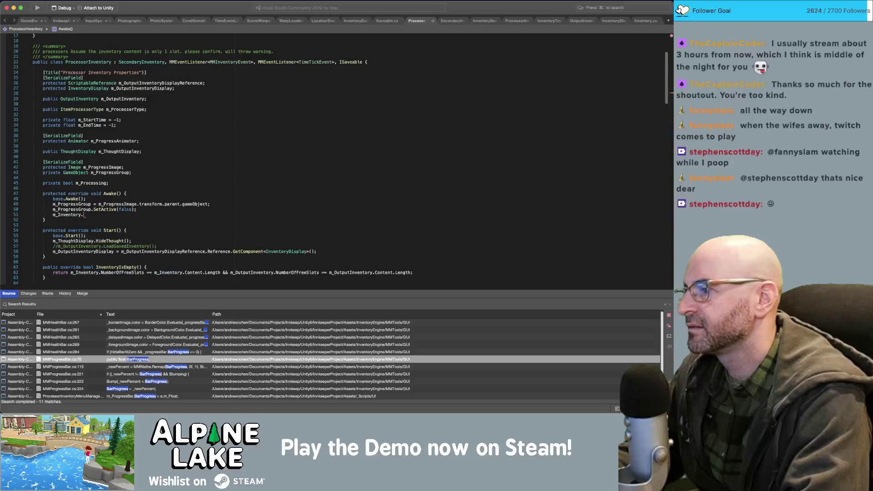
{"action": "type", "text": "pro"}
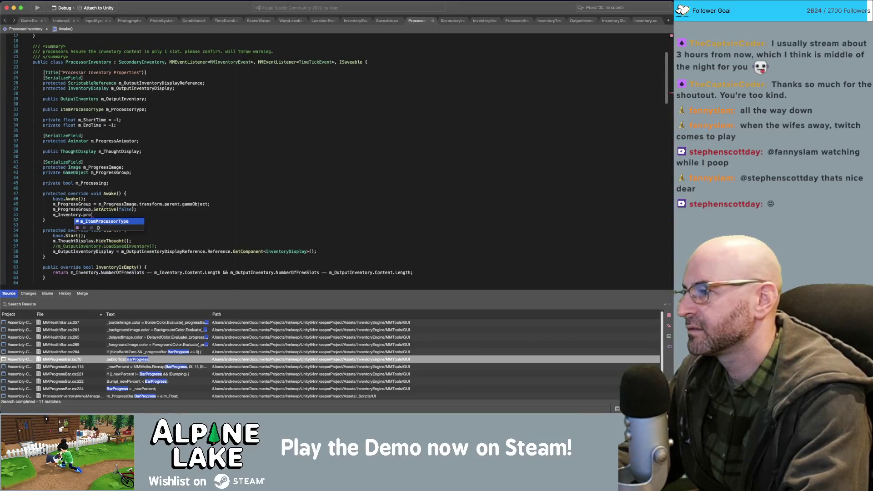
{"action": "key", "text": "Tab"}
{"action": "type", "text": "= "}
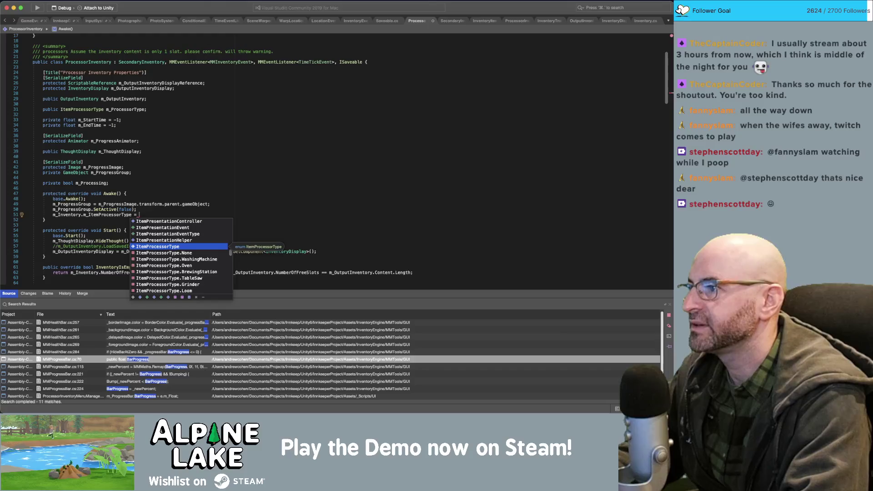
{"action": "type", "text": "m_Process"}
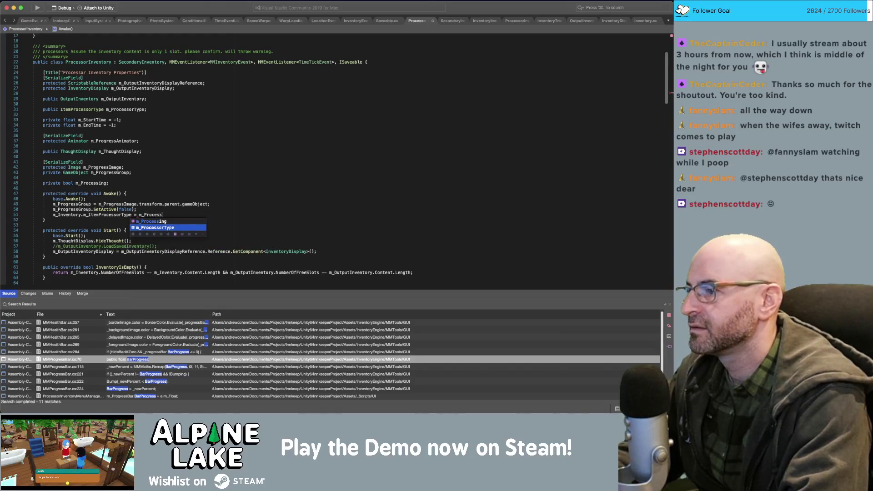
{"action": "type", "text": "ortype"}
{"action": "key", "text": "Tab"}
{"action": "type", "text": ";"}
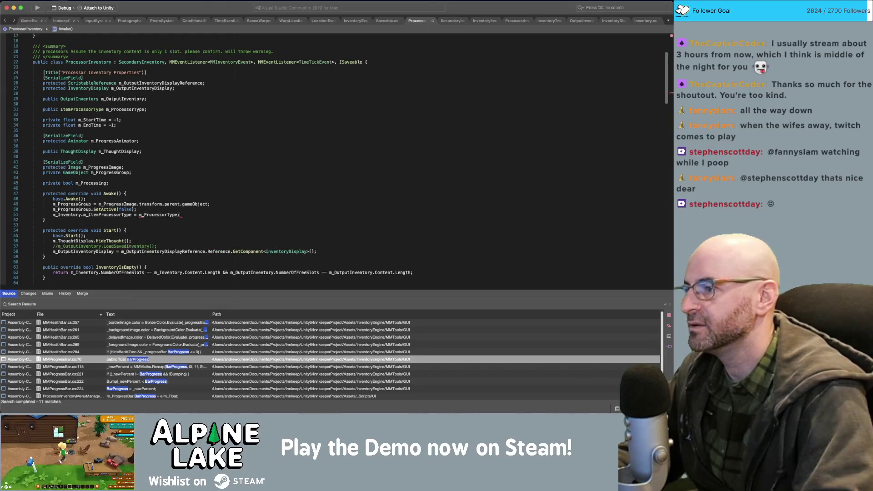
{"action": "left_click", "coordinate": [450, 21]}
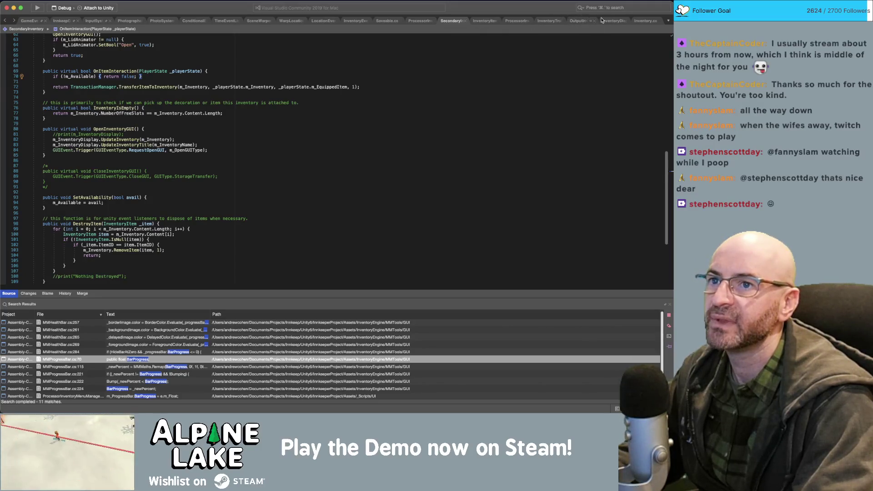
In ProcessorInventoryMenuManager's OnOpen, remove DisableAllBut's hardcoded WashingMachine argument.
{"action": "left_click", "coordinate": [517, 21]}
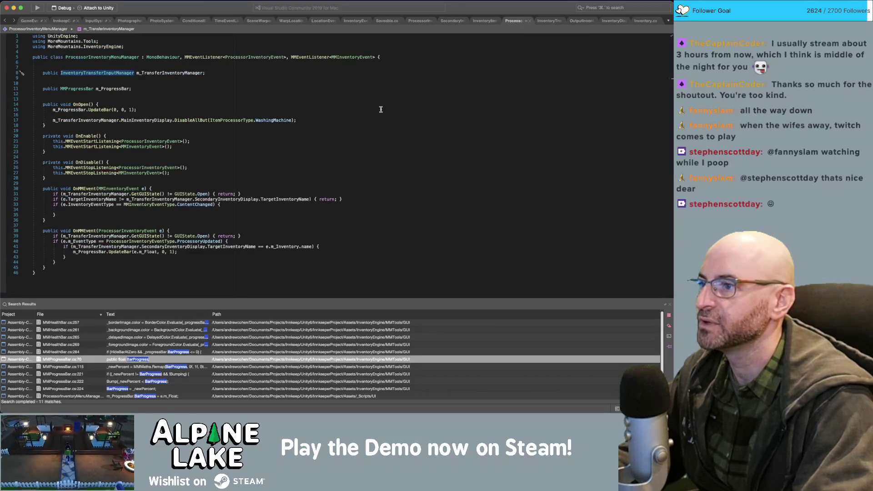
{"action": "left_click", "coordinate": [348, 122]}
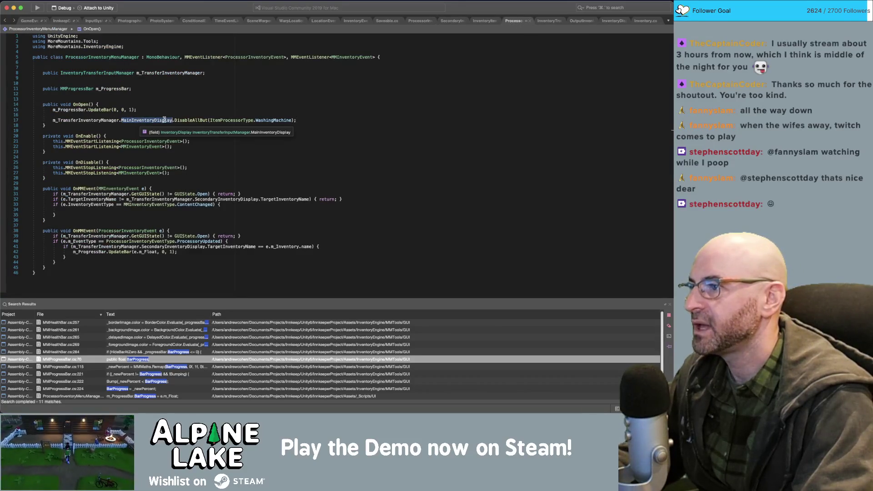
{"action": "left_click", "coordinate": [183, 120]}
{"action": "key", "text": "alt+Left"}
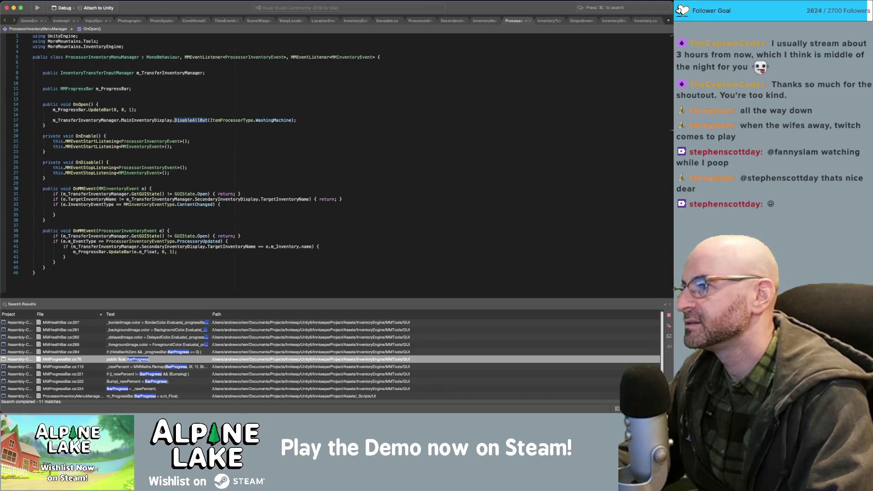
{"action": "key", "text": "shift+alt+Right"}
{"action": "key", "text": "shift+alt+Right"}
{"action": "key", "text": "shift+alt+Right"}
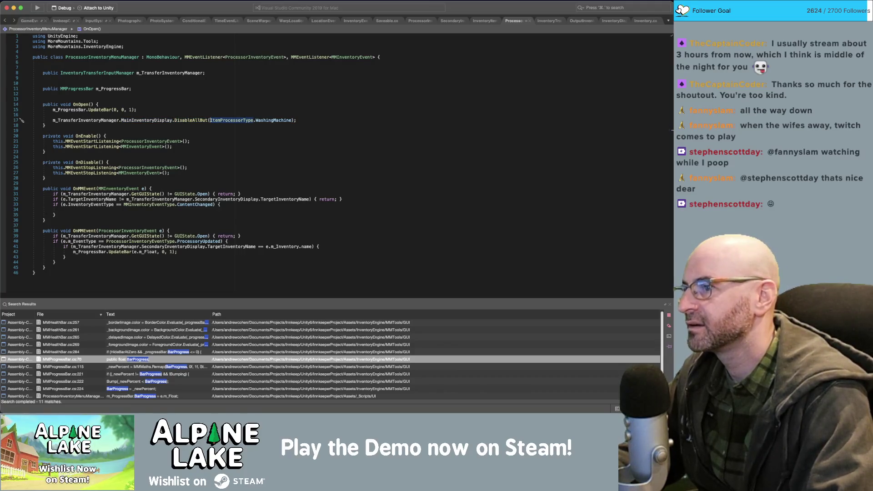
{"action": "key", "text": "BackSpace"}
{"action": "type", "text": "m_Transfo"}
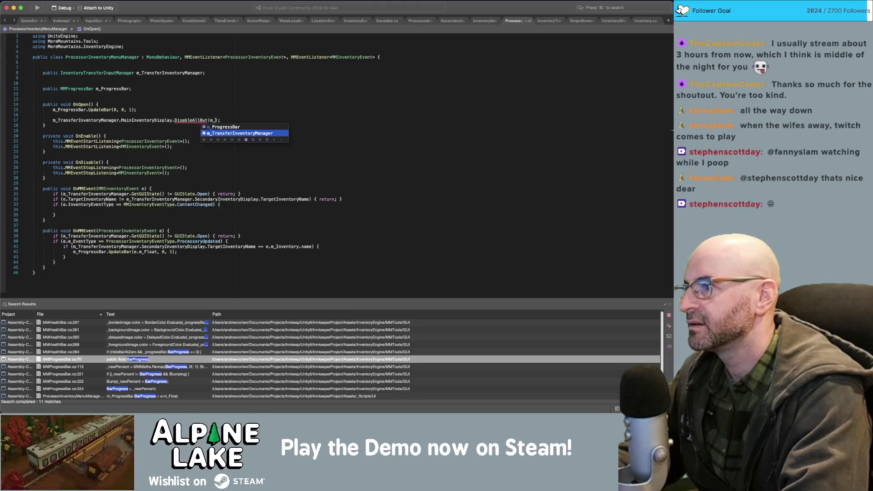
{"action": "key", "text": "Return"}
{"action": "key", "text": "super+alt+bracketleft"}
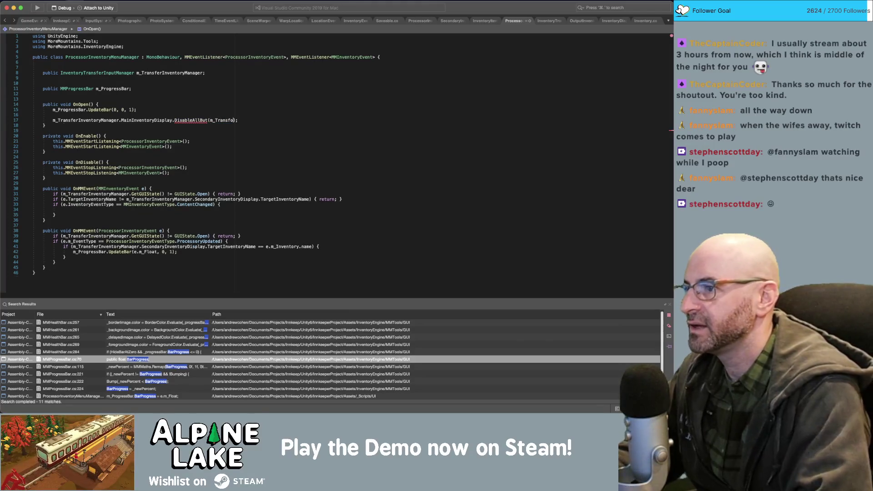
Complete the DisableAllBut argument as MainInventoryDisplay.TargetInventory.m_ItemProcessorType using autocomplete.
{"action": "left_click", "coordinate": [30, 104]}
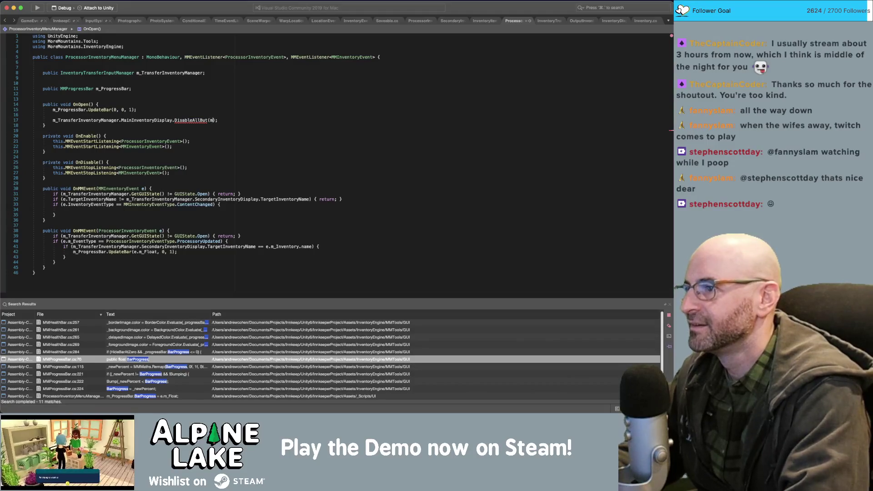
{"action": "type", "text": "_Tra"}
{"action": "key", "text": "Return"}
{"action": "type", "text": "Mai"}
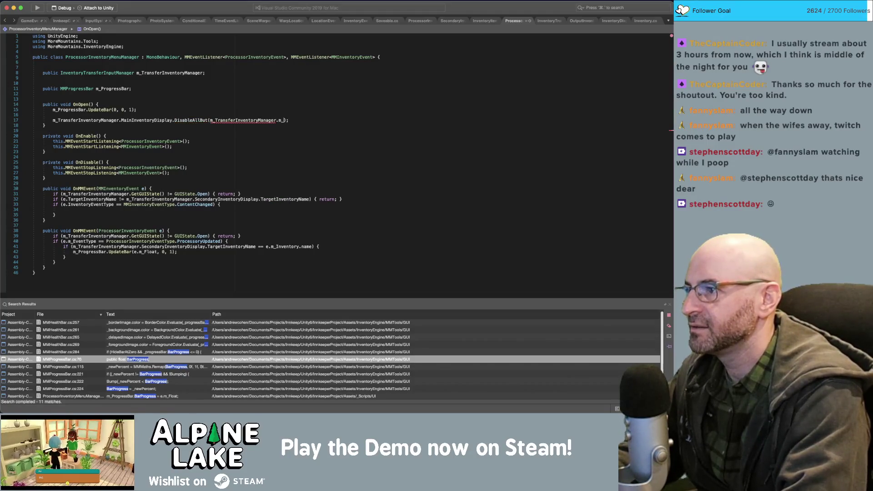
{"action": "key", "text": "Return"}
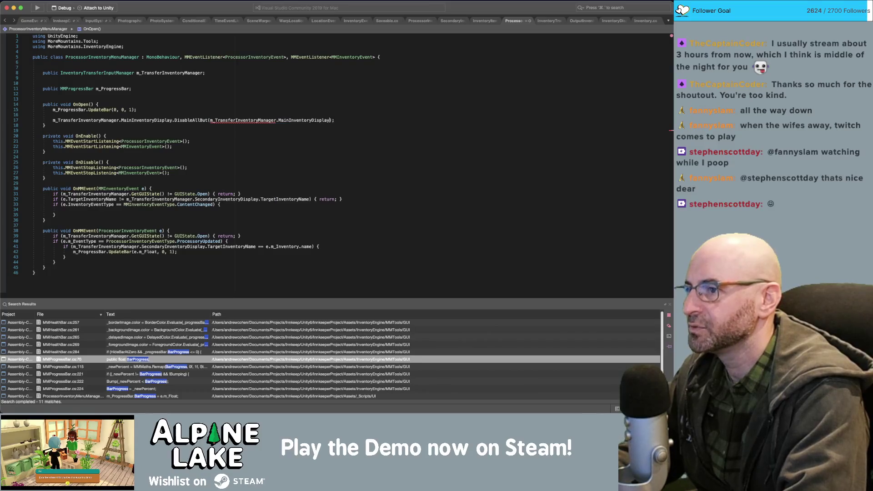
{"action": "key", "text": "BackSpace"}
{"action": "type", "text": "Target"}
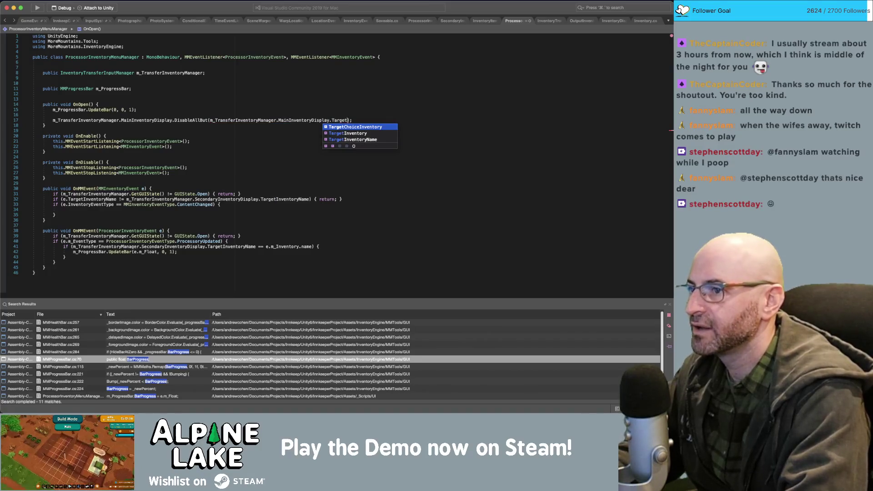
{"action": "key", "text": "Down"}
{"action": "key", "text": "Return"}
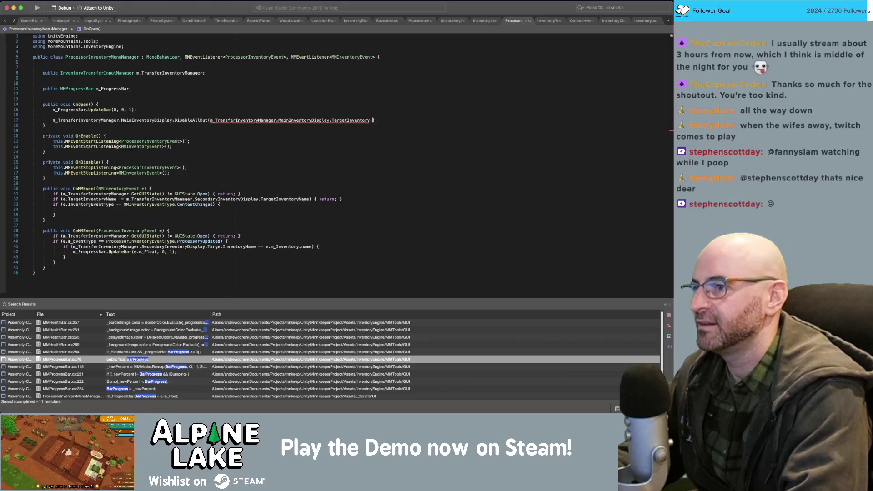
{"action": "type", "text": "m_ItemProcessorType"}
{"action": "key", "text": "Return"}
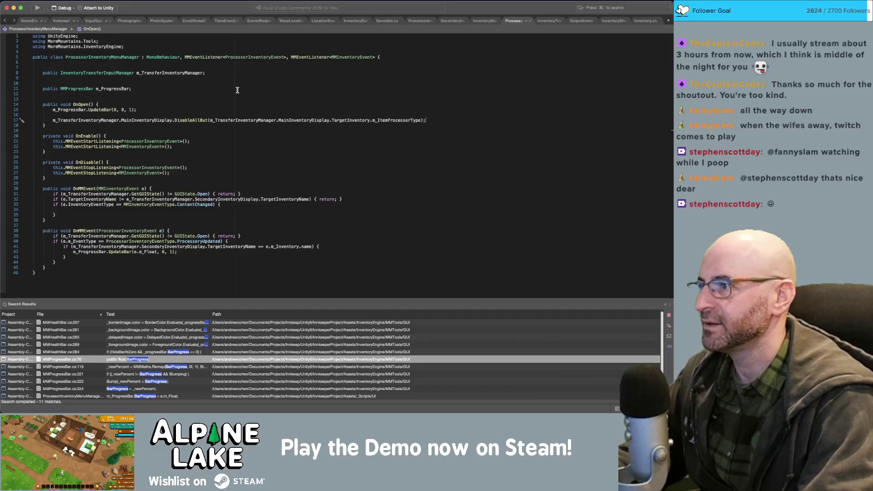
Remove the blank line inside OnOpen and save the script.
{"action": "left_click", "coordinate": [240, 105]}
{"action": "left_click", "coordinate": [240, 114]}
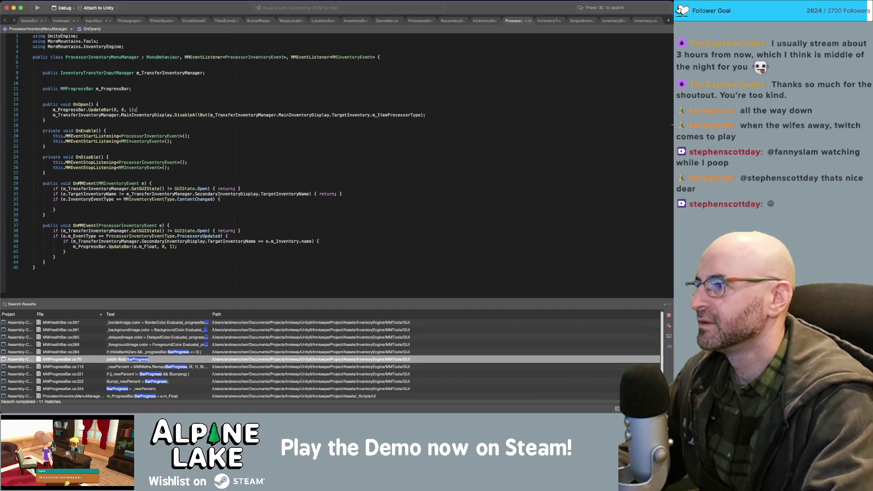
{"action": "key", "text": "BackSpace"}
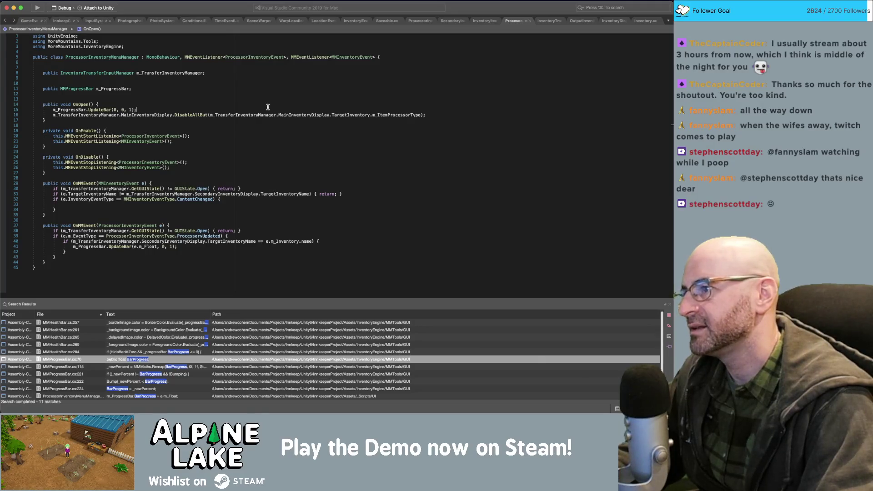
{"action": "key", "text": "super+s"}
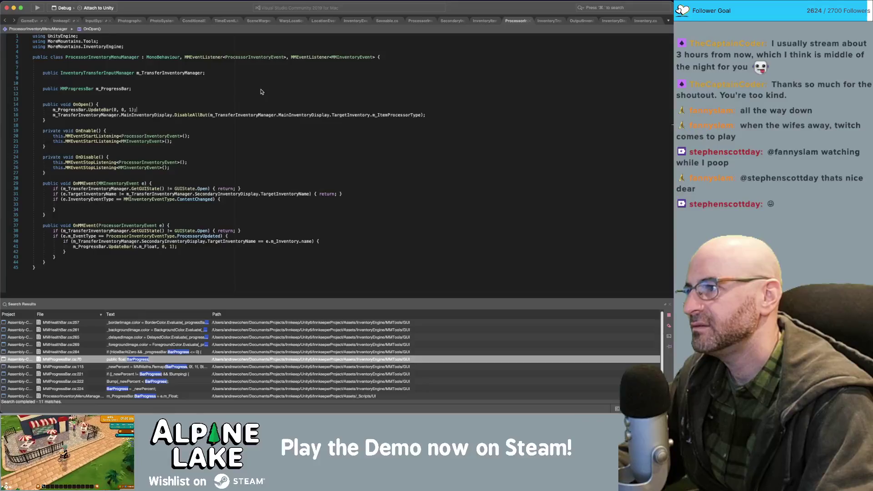
Delete the leftover blank lines above OnOpen and near the fields.
{"action": "key", "text": "BackSpace"}
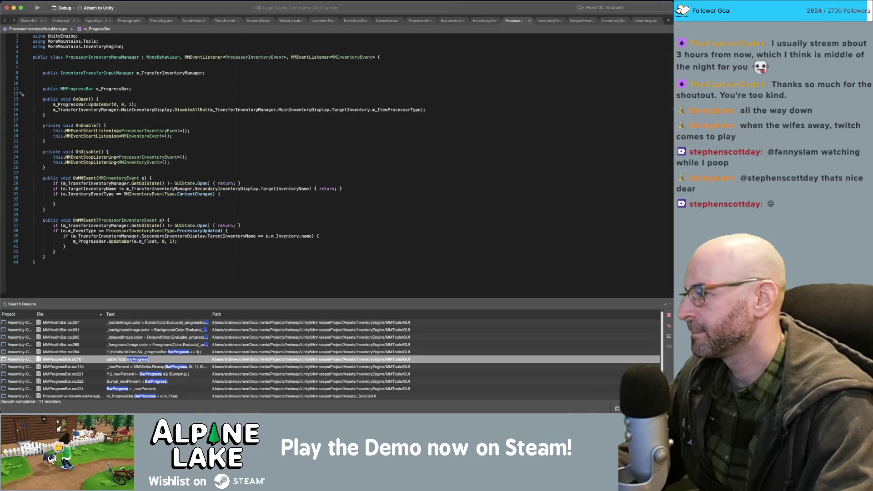
{"action": "key", "text": "Up"}
{"action": "key", "text": "Up"}
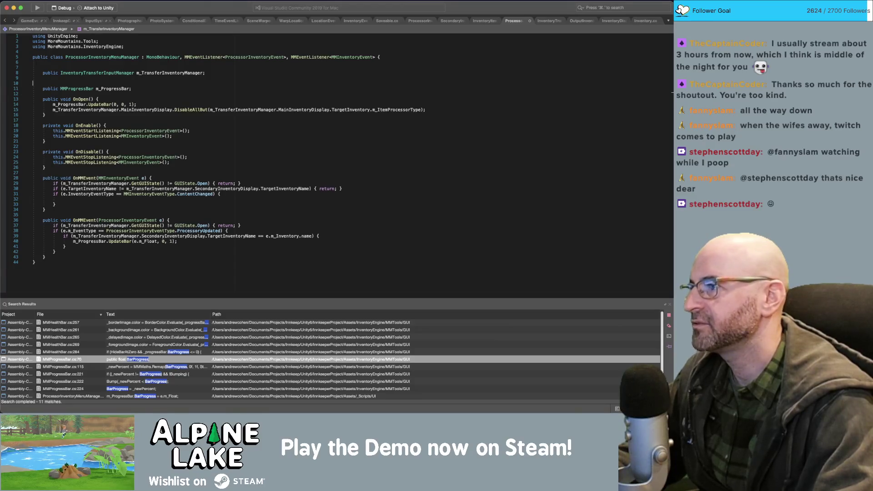
{"action": "key", "text": "BackSpace"}
{"action": "key", "text": "Up"}
{"action": "key", "text": "Up"}
{"action": "key", "text": "BackSpace"}
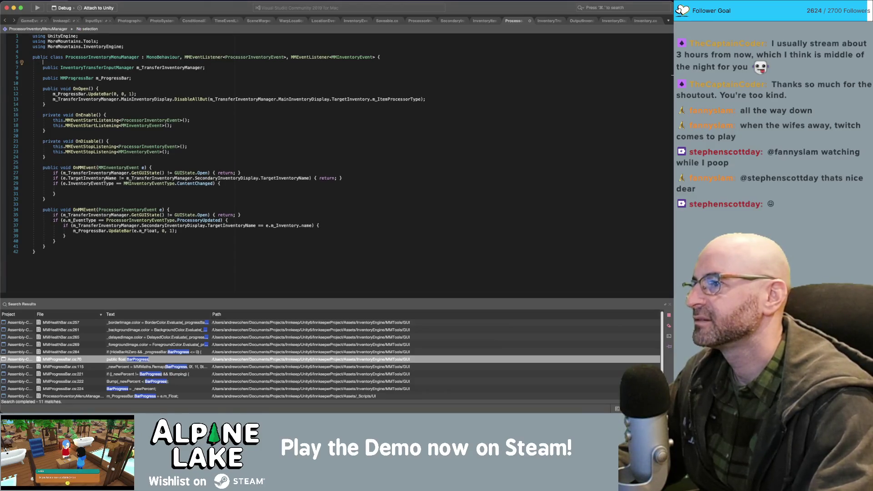
{"action": "left_click", "coordinate": [279, 182]}
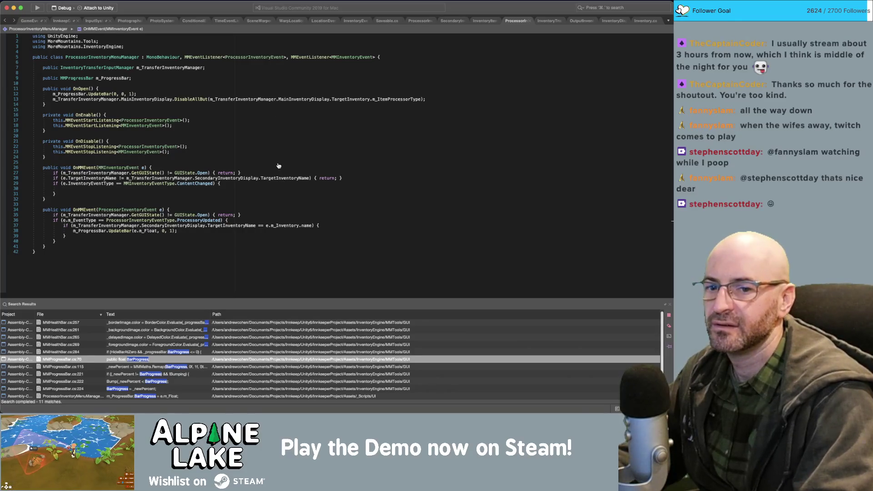
{"action": "key", "text": "super+Tab"}
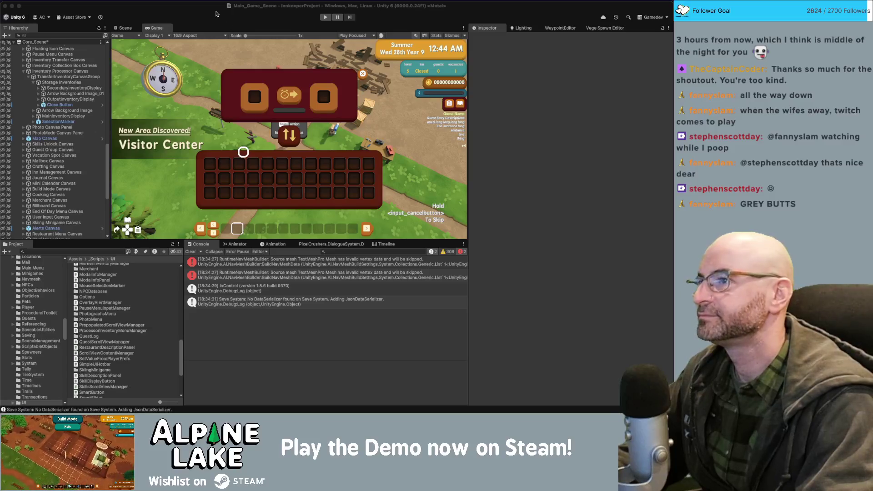
Focus the Unity editor and stop the running game to restart with recompiled scripts.
{"action": "left_click", "coordinate": [323, 18]}
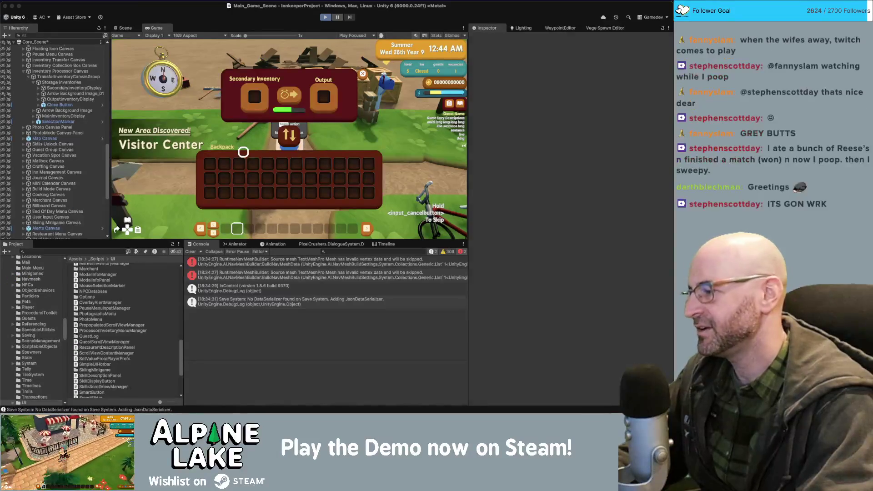
{"action": "key", "text": "super+p"}
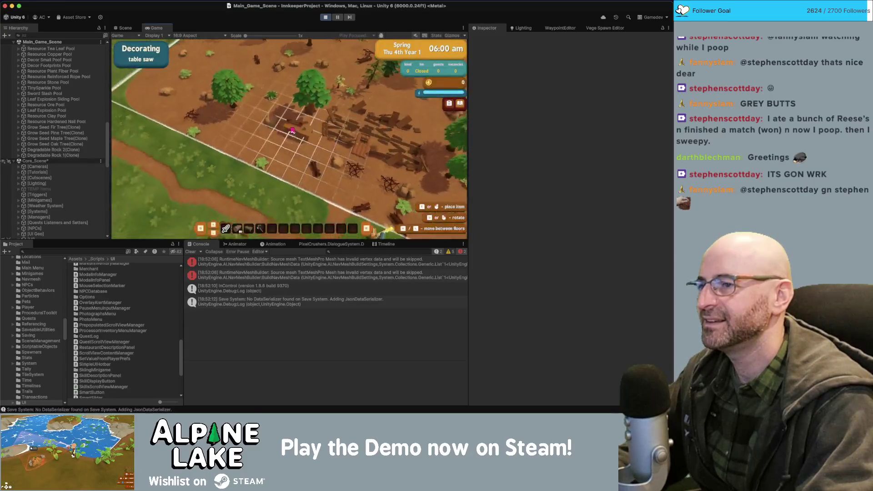
Walk to the table saw, open its menu, and put the wood into it.
{"action": "key", "text": "w"}
{"action": "key", "text": "a"}
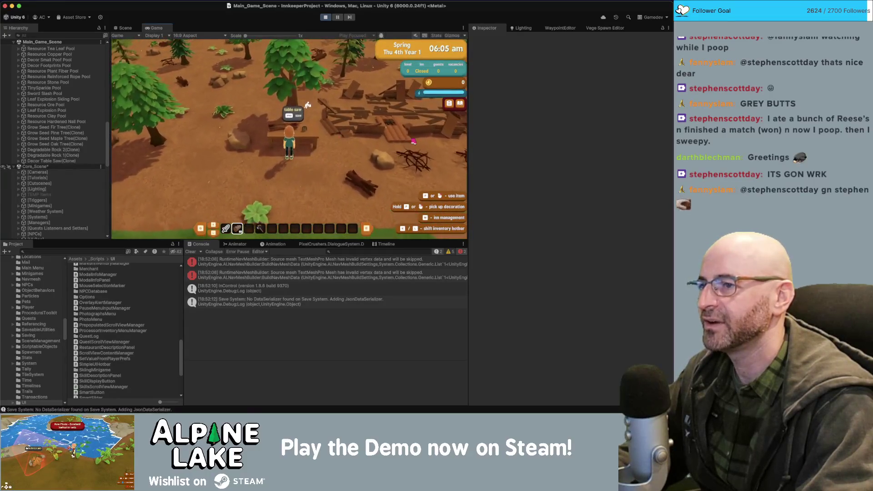
{"action": "scroll", "coordinate": [415, 141], "scroll_direction": "up", "scroll_amount": 1}
{"action": "key", "text": "e"}
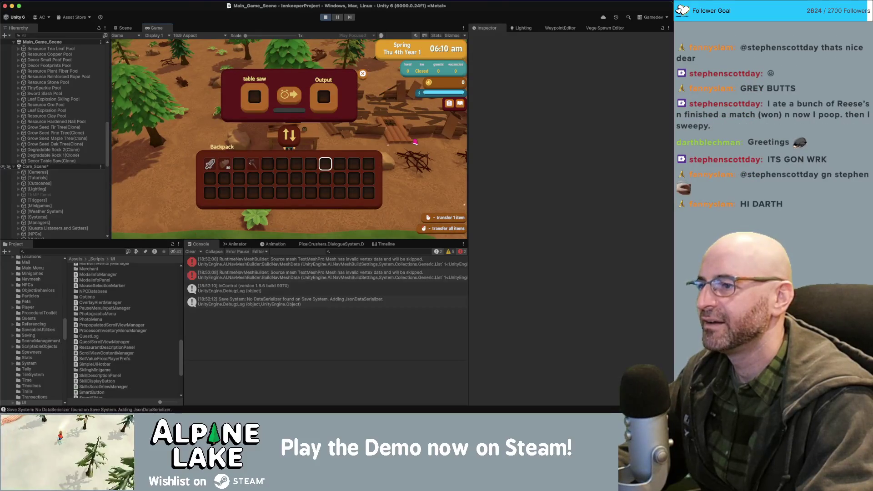
{"action": "key", "text": "Left"}
{"action": "key", "text": "Left"}
{"action": "key", "text": "Left"}
{"action": "key", "text": "Up"}
{"action": "key", "text": "Left"}
{"action": "key", "text": "Left"}
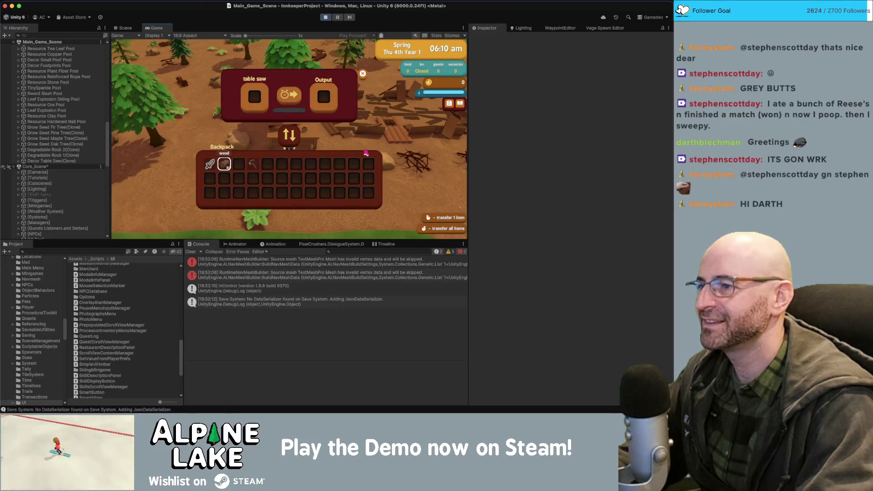
{"action": "key", "text": "Return"}
Take the wood back out and confirm the sledge hammer can't be added to the saw.
{"action": "key", "text": "Up"}
{"action": "key", "text": "Return"}
{"action": "key", "text": "Right"}
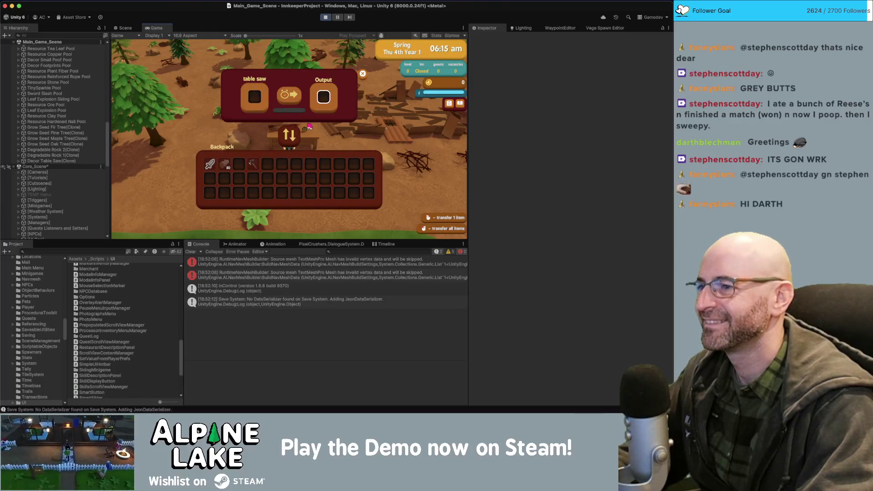
{"action": "key", "text": "Down"}
{"action": "key", "text": "Left"}
{"action": "key", "text": "Left"}
{"action": "key", "text": "Left"}
{"action": "key", "text": "Left"}
{"action": "key", "text": "Return"}
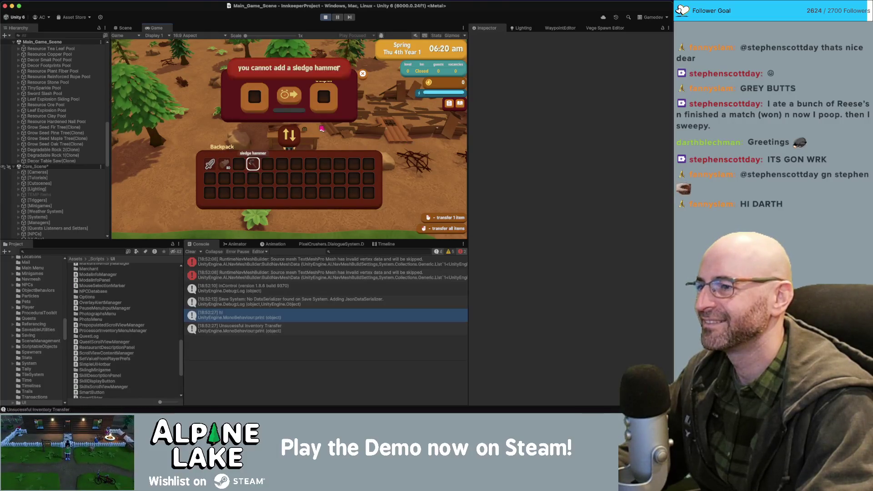
{"action": "key", "text": "Left"}
{"action": "key", "text": "Left"}
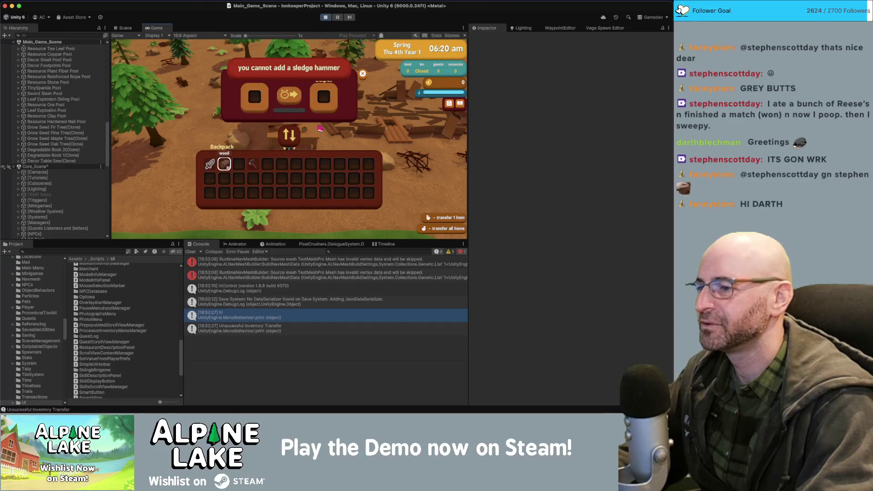
{"action": "key", "text": "Right"}
{"action": "key", "text": "Right"}
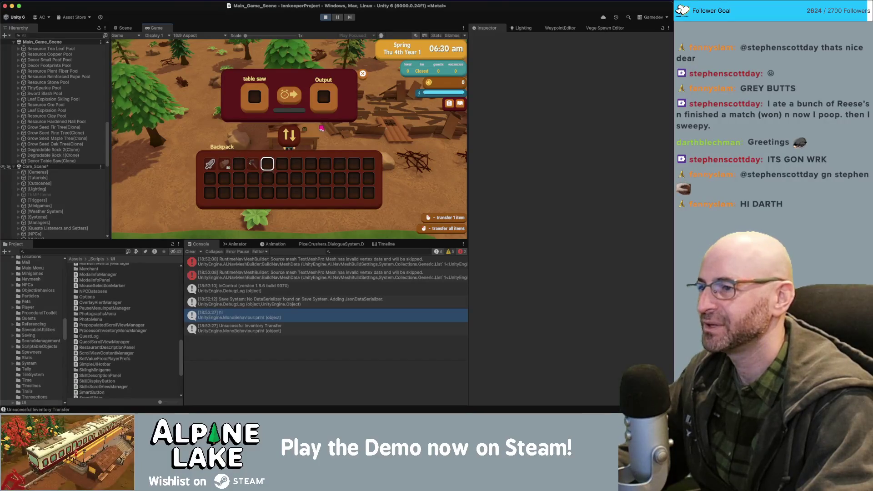
Reopen the saw menu to recheck the debug sword and wood slots, then stop the game.
{"action": "key", "text": "Escape"}
{"action": "key", "text": "a"}
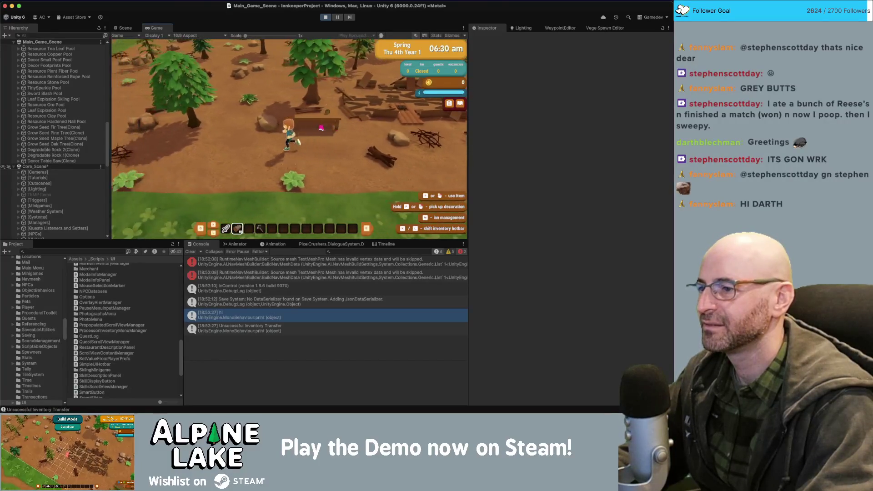
{"action": "key", "text": "d"}
{"action": "key", "text": "e"}
{"action": "key", "text": "Left"}
{"action": "key", "text": "Left"}
{"action": "key", "text": "Left"}
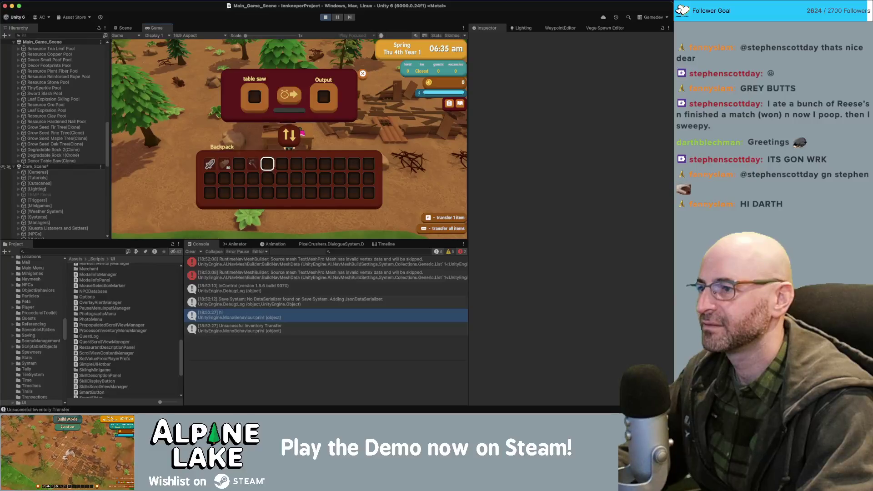
{"action": "key", "text": "Left"}
{"action": "key", "text": "Right"}
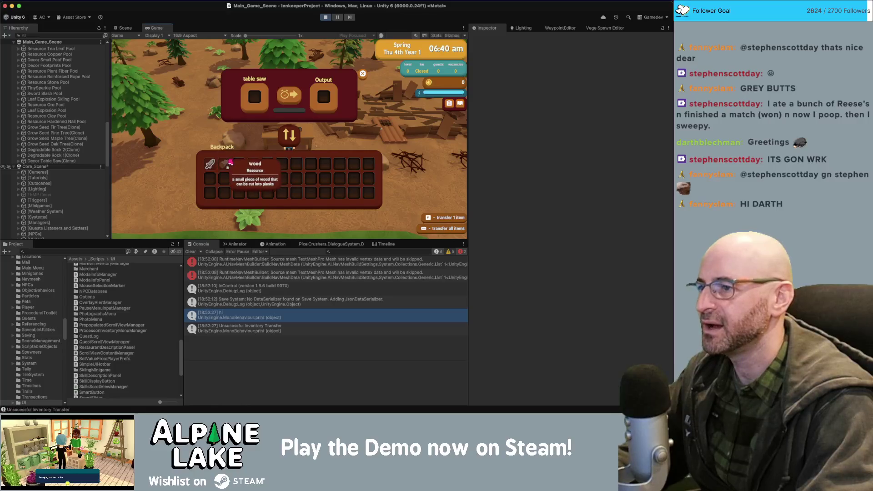
{"action": "mouse_move", "coordinate": [231, 171]}
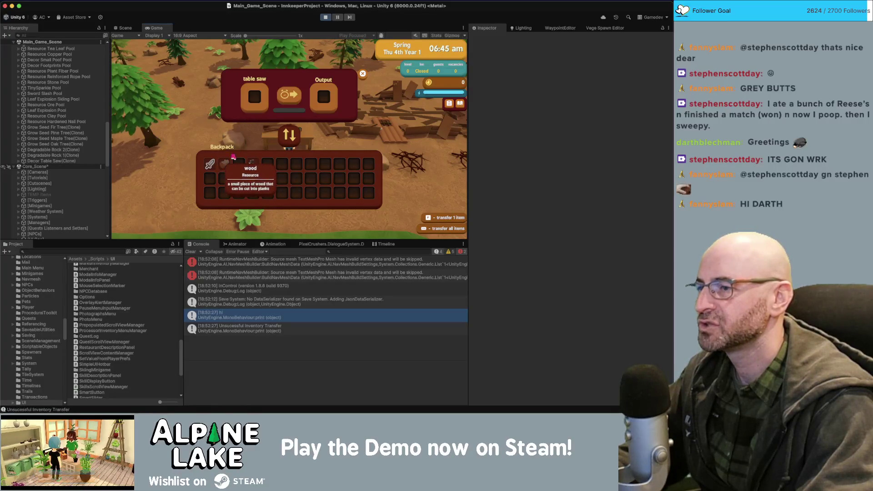
{"action": "left_click", "coordinate": [325, 18]}
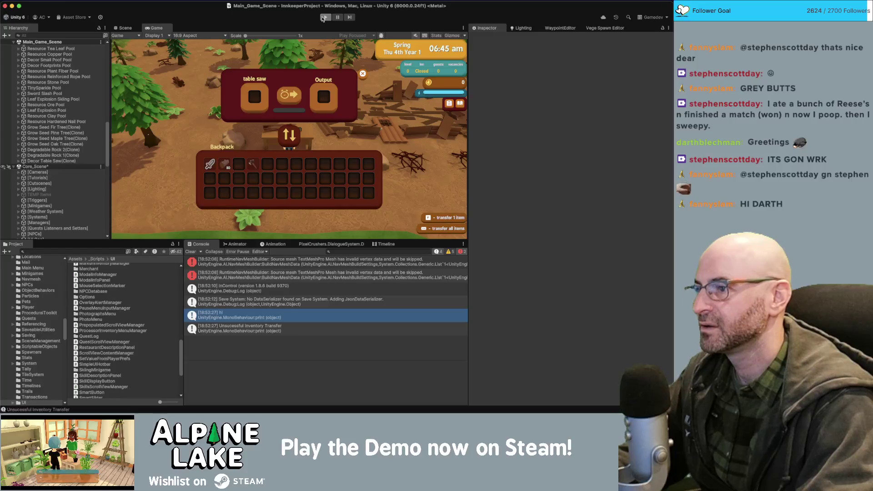
{"action": "key", "text": "super+Tab"}
{"action": "key", "text": "super+Tab"}
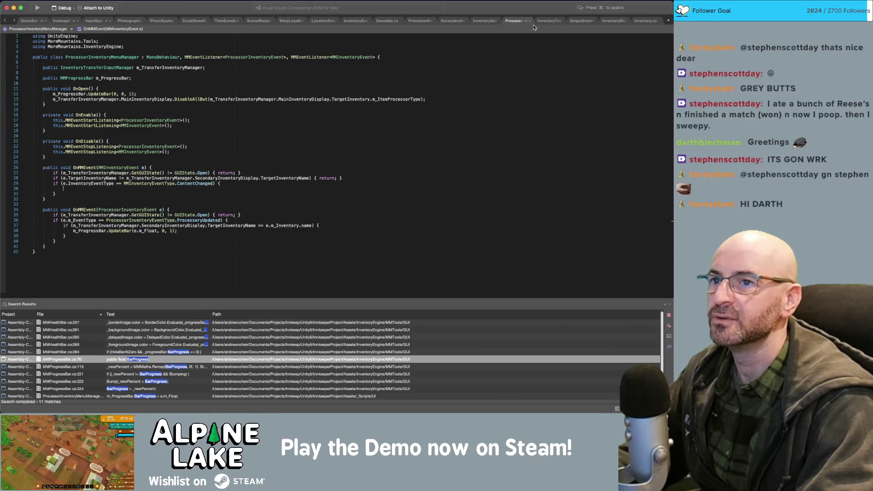
In the InventoryDisplay script, find DisableAllBut and go to its ItemProcessorType overload.
{"action": "left_click", "coordinate": [612, 21]}
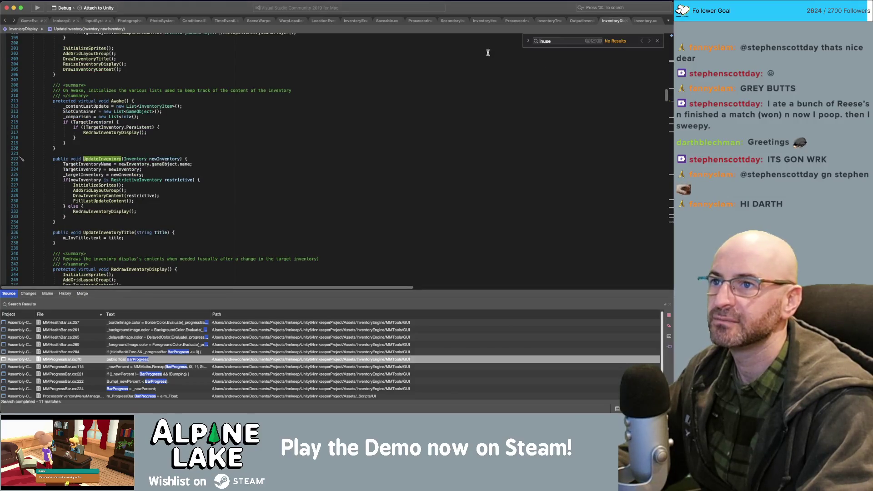
{"action": "key", "text": "super+f"}
{"action": "type", "text": "disable"}
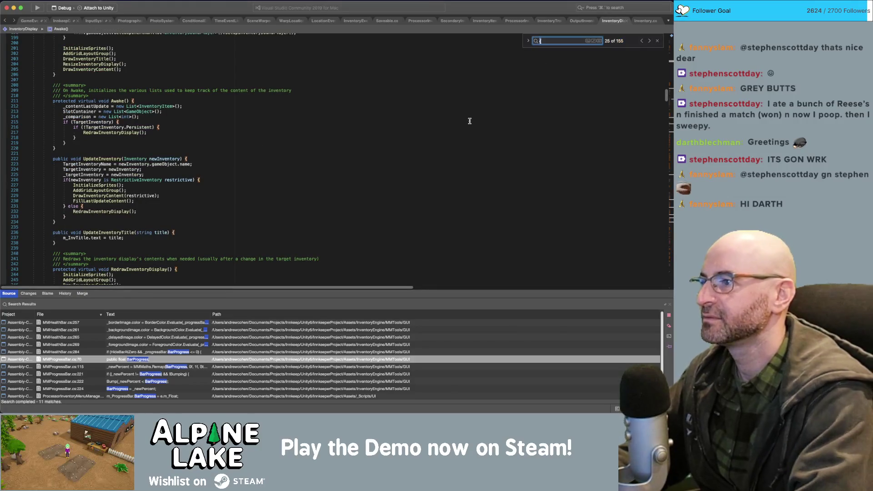
{"action": "type", "text": "allbut"}
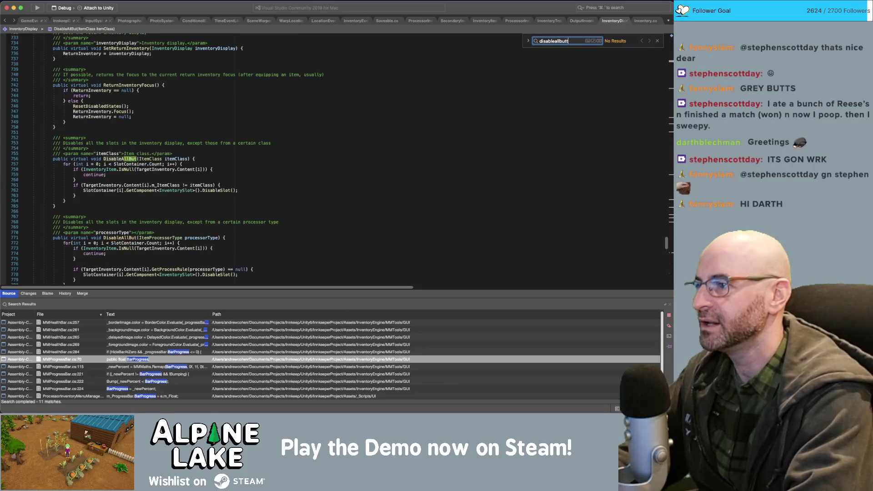
{"action": "scroll", "coordinate": [188, 216], "scroll_direction": "down", "scroll_amount": 2}
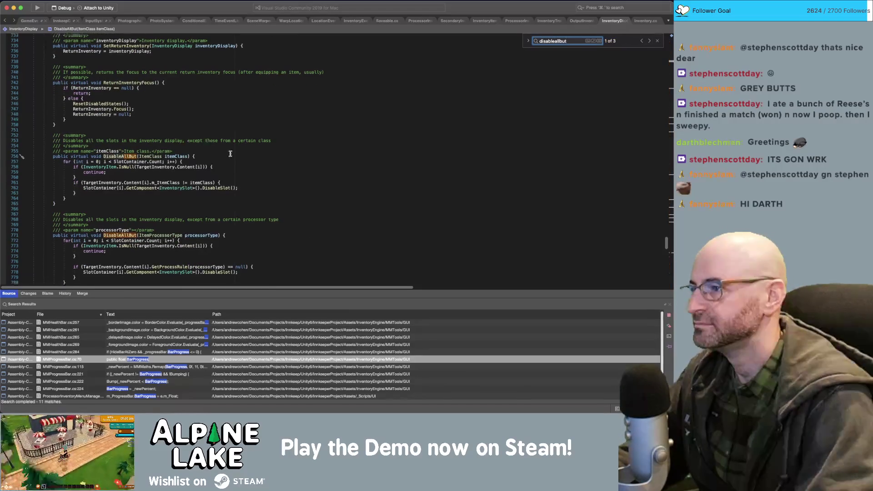
{"action": "scroll", "coordinate": [189, 216], "scroll_direction": "down", "scroll_amount": 2}
{"action": "left_click", "coordinate": [189, 216]}
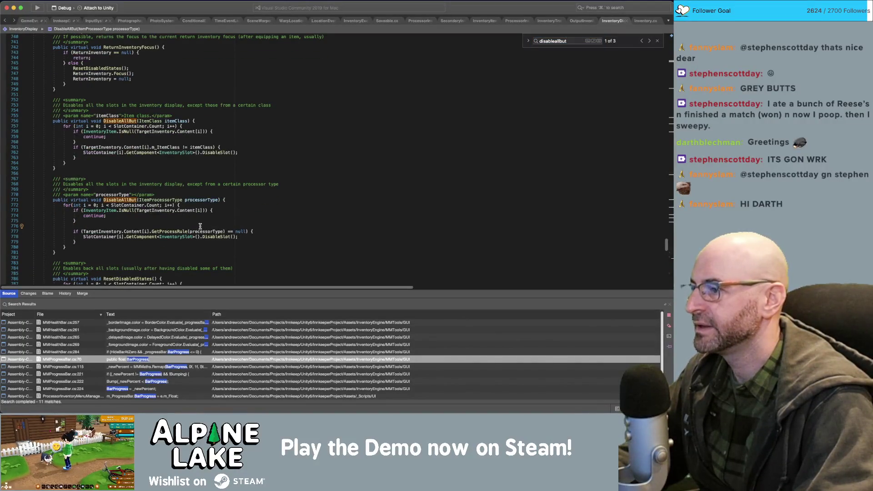
Insert blank lines above the GetProcessRule null check inside DisableAllBut(ItemProcessorType).
{"action": "mouse_move", "coordinate": [191, 236]}
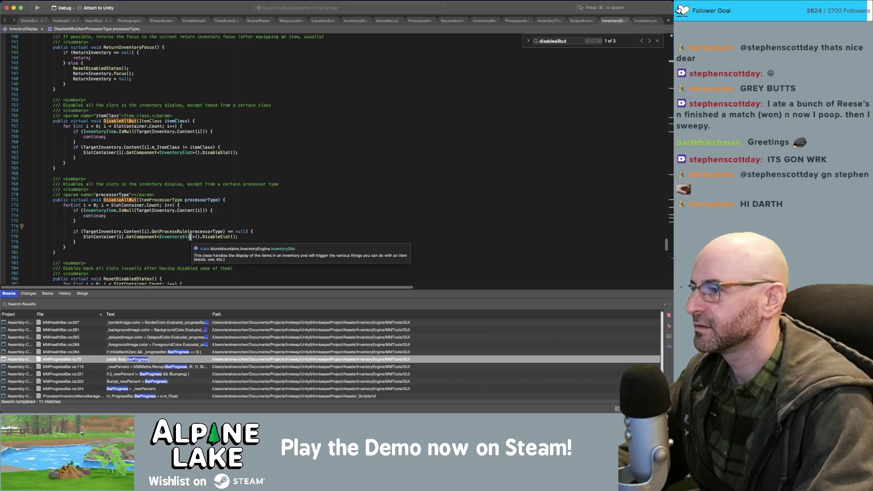
{"action": "left_click", "coordinate": [95, 216]}
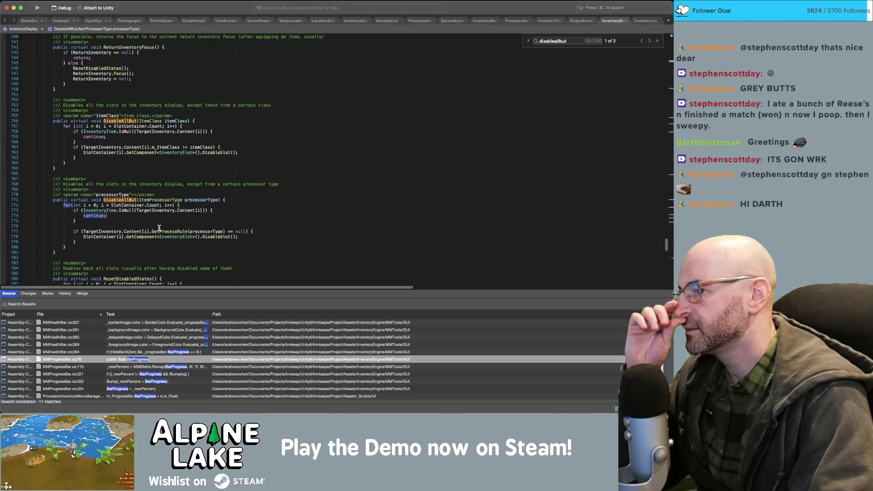
{"action": "mouse_move", "coordinate": [178, 229]}
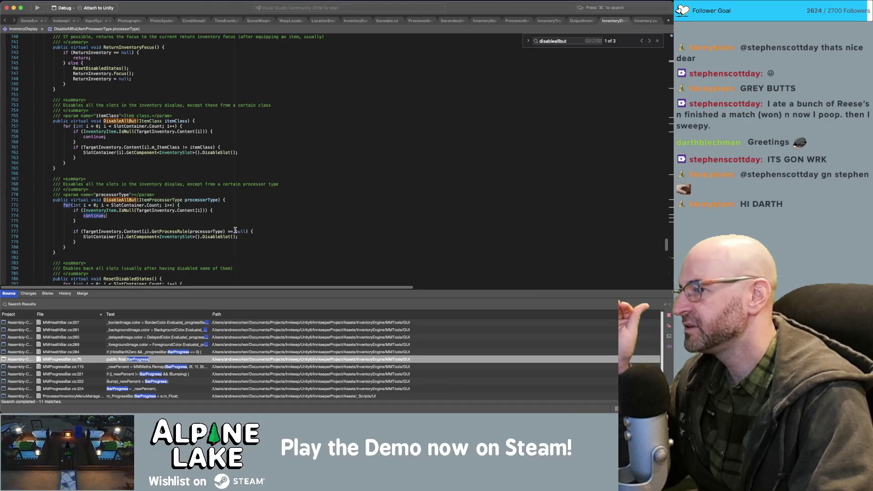
{"action": "left_click", "coordinate": [222, 229]}
{"action": "mouse_move", "coordinate": [223, 229]}
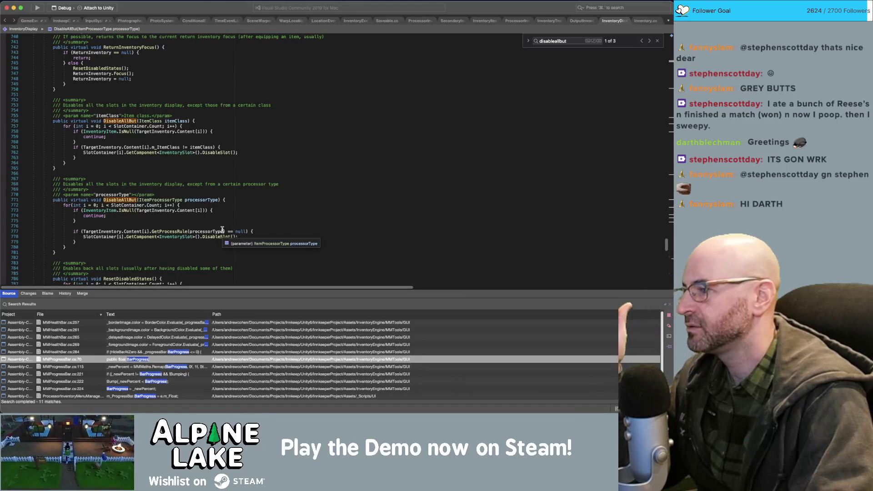
{"action": "key", "text": "super+Left"}
{"action": "key", "text": "Return"}
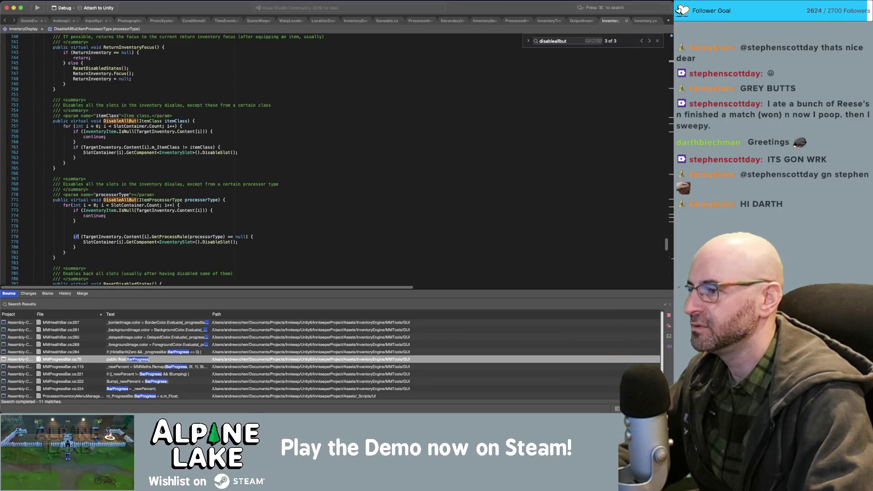
{"action": "left_click_drag", "start_coordinate": [84, 237], "coordinate": [226, 237]}
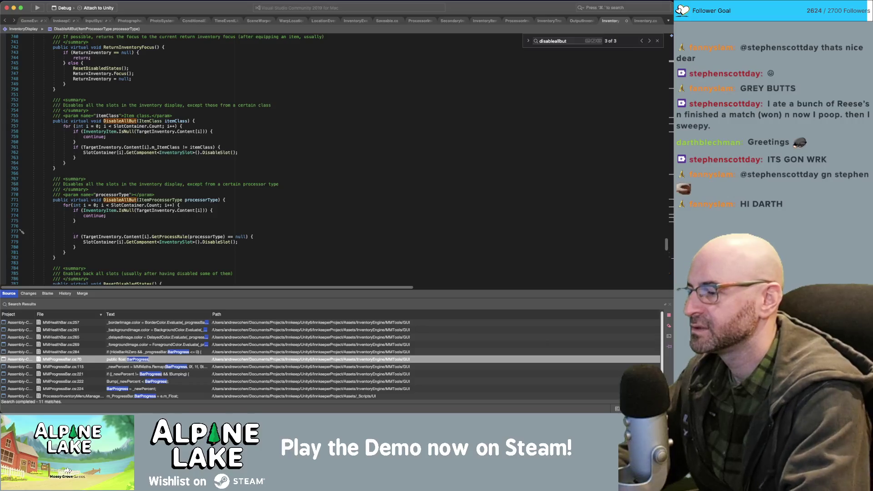
Start a print($"...") line interpolating TargetInventory.Content[i].GetProcessRule(processorType).
{"action": "type", "text": "print($\""}
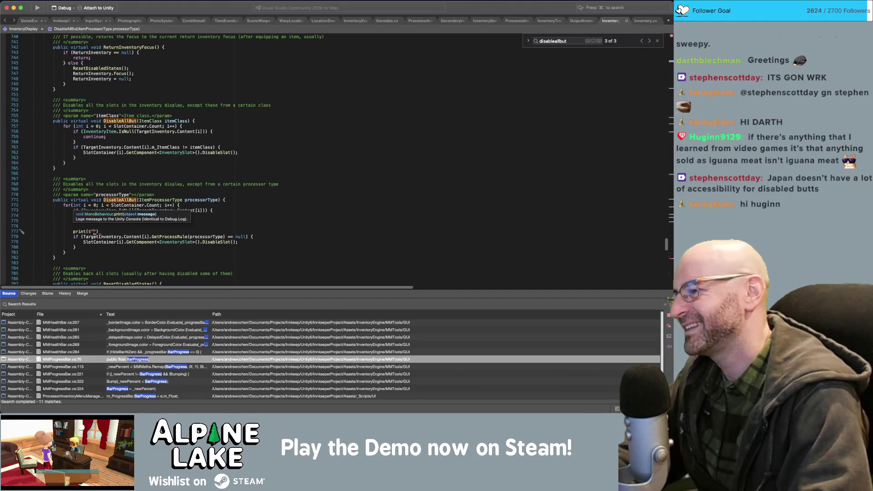
{"action": "key", "text": "Escape"}
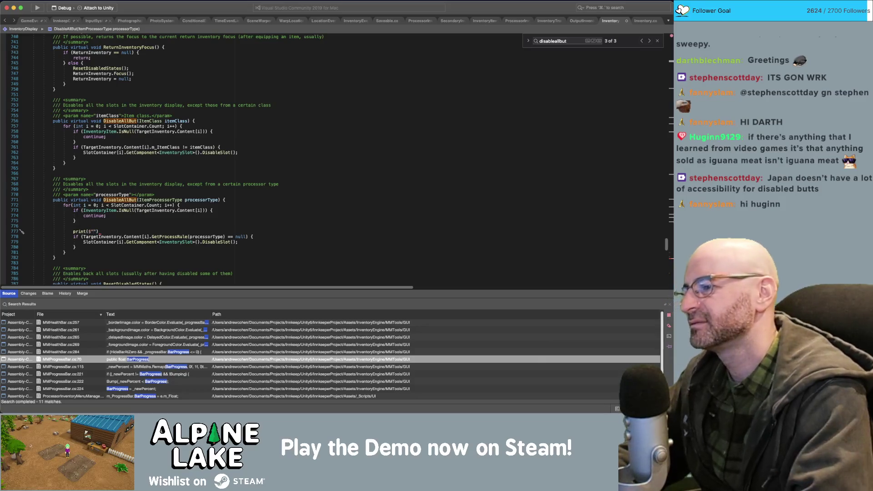
{"action": "type", "text": "{TargetInventory.Content[i].GetProcessRule(processorType)}"}
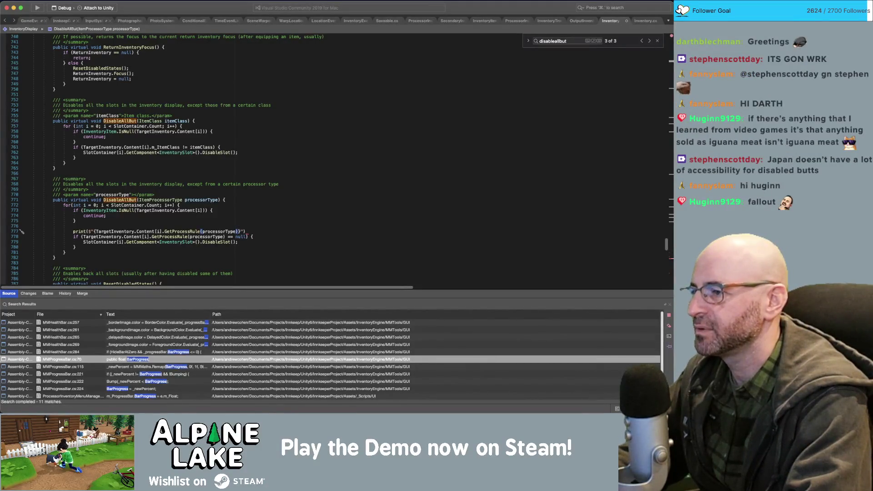
{"action": "type", "text": "."}
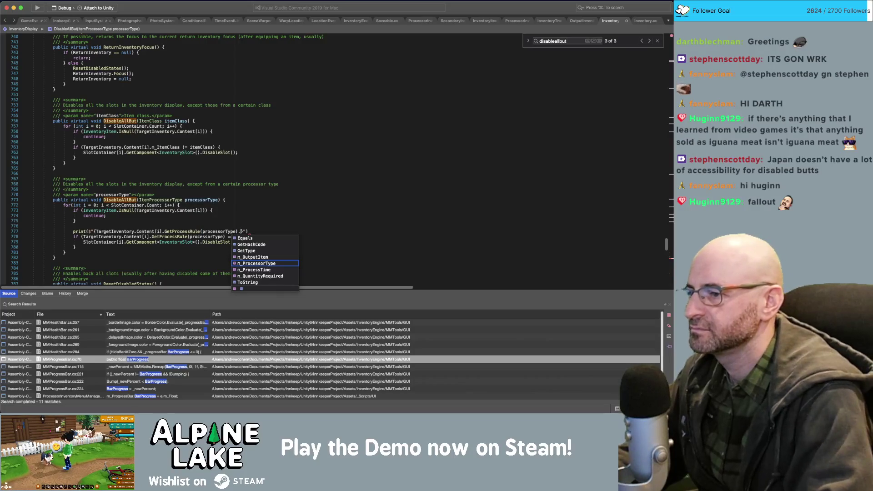
{"action": "key", "text": "Return"}
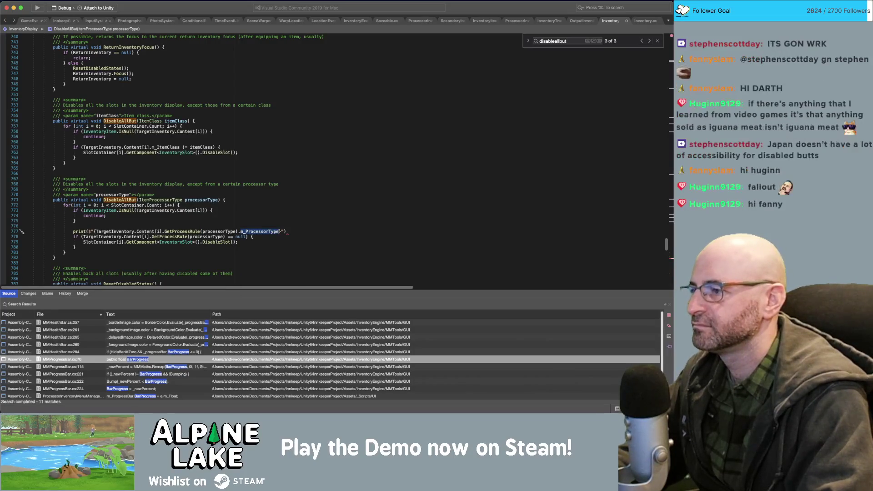
Prefix the print with {TargetInventory.Content[i].ItemName} and a | separator, drop m_ProcessorType, and save.
{"action": "left_click", "coordinate": [90, 231]}
{"action": "type", "text": "{}"}
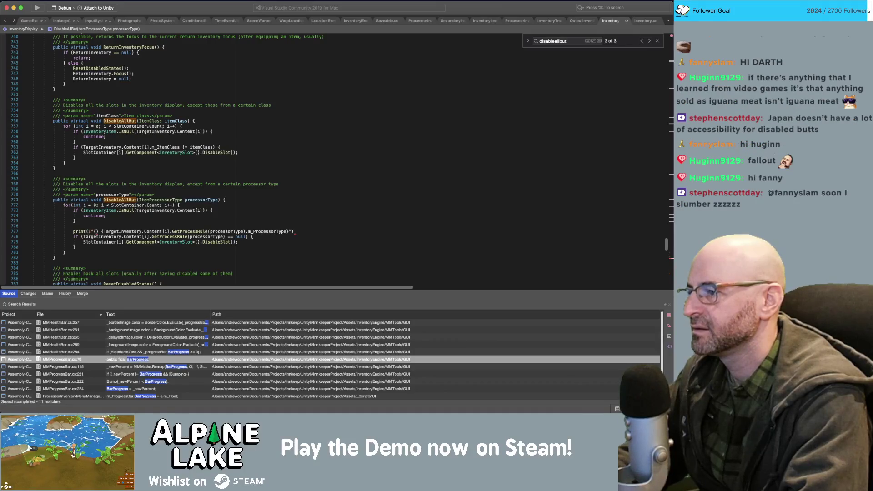
{"action": "type", "text": "TargetInventory"}
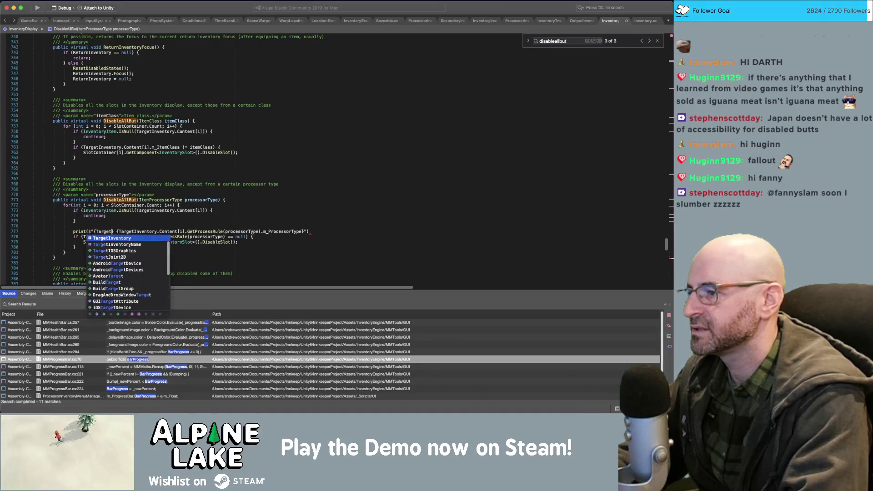
{"action": "type", "text": ".Content[i"}
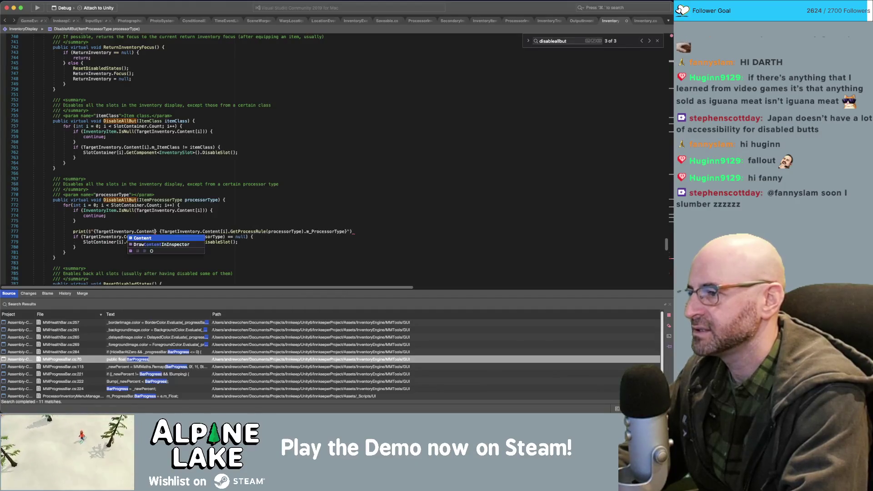
{"action": "type", "text": "].itemnam"}
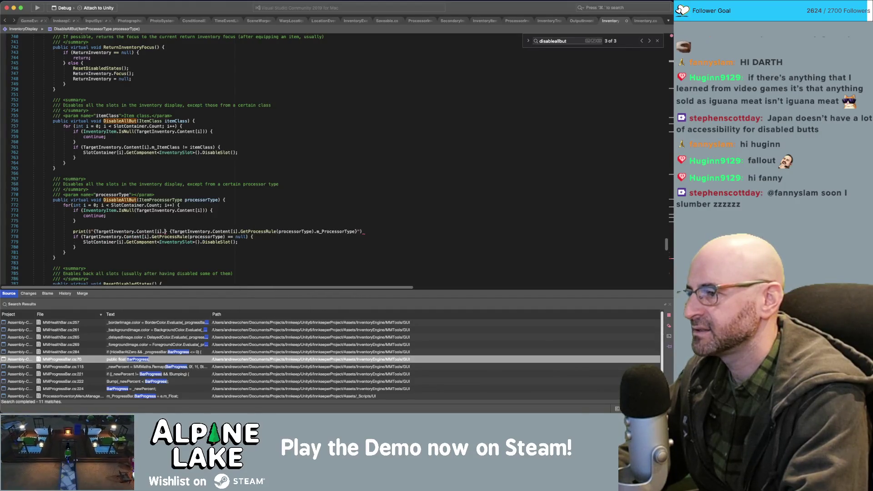
{"action": "type", "text": "e"}
{"action": "key", "text": "Return"}
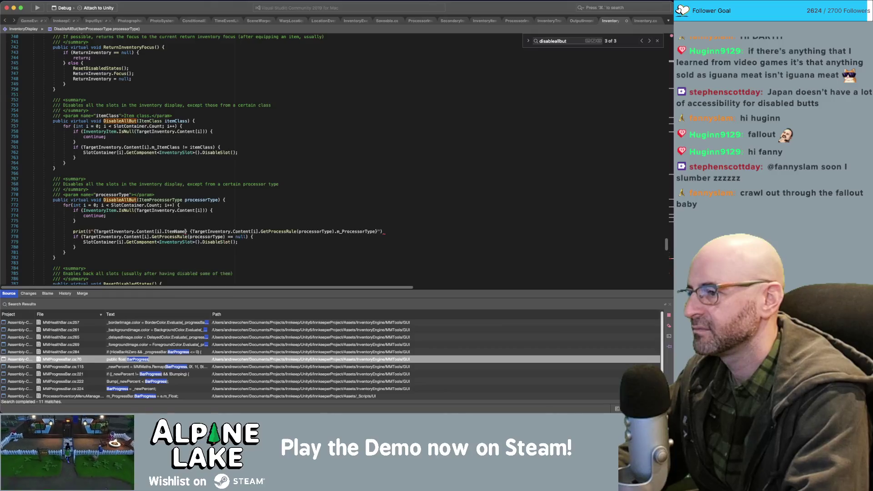
{"action": "key", "text": "Right"}
{"action": "type", "text": "|"}
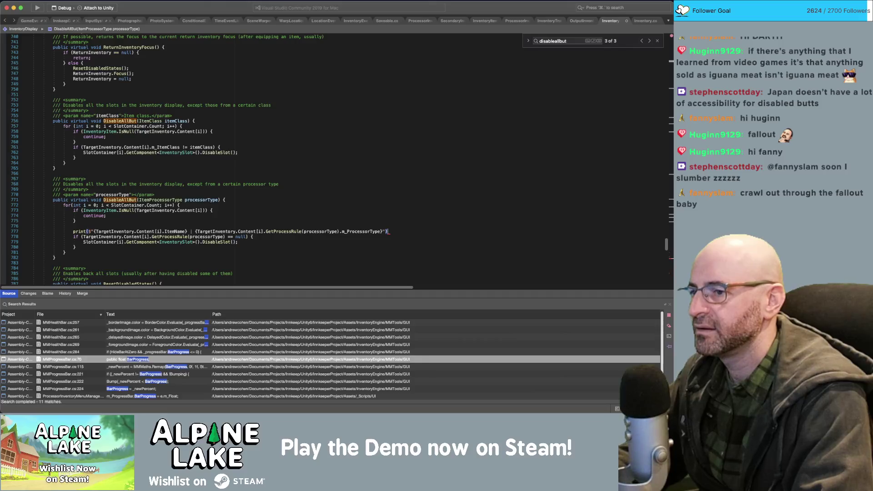
{"action": "type", "text": ";"}
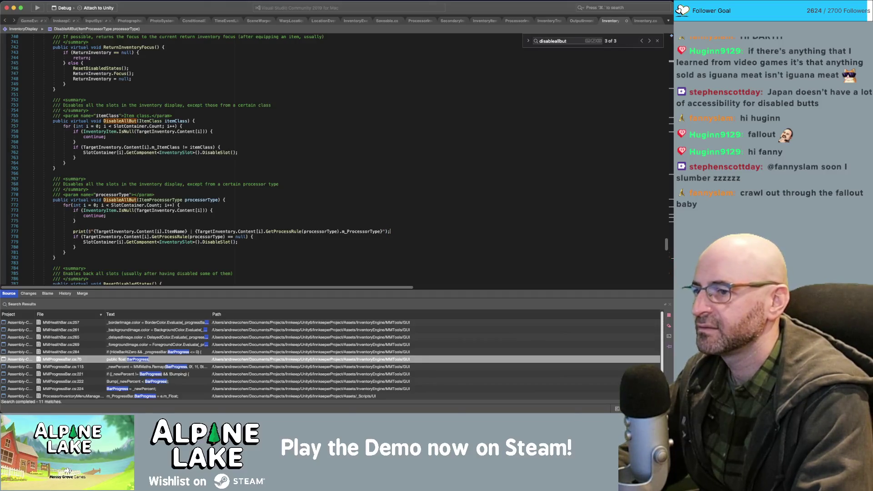
{"action": "double_click", "coordinate": [362, 232]}
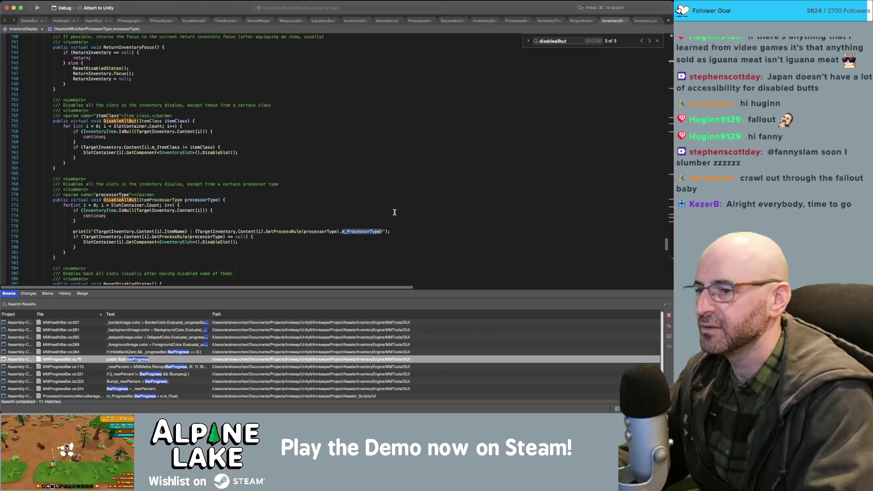
{"action": "key", "text": "BackSpace"}
{"action": "key", "text": "BackSpace"}
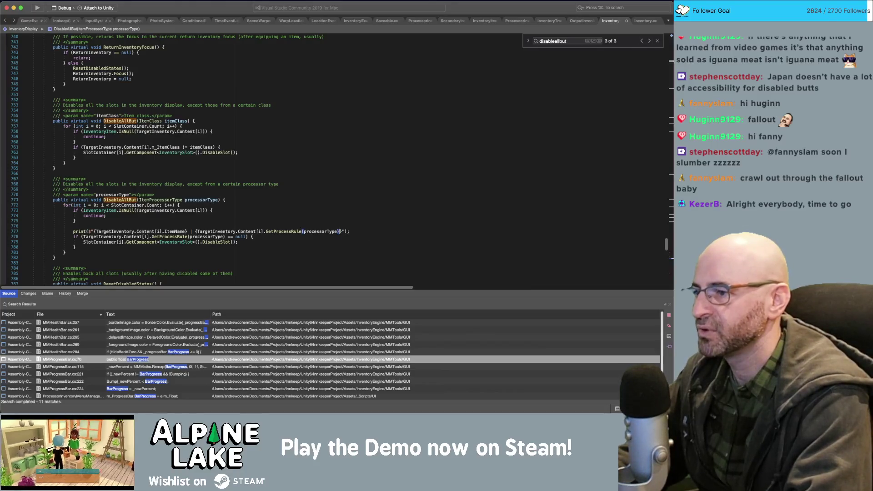
{"action": "key", "text": "super+s"}
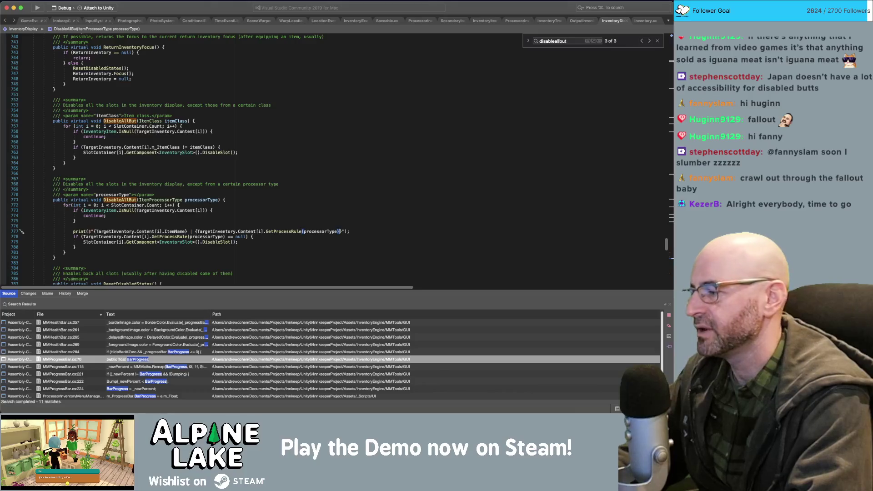
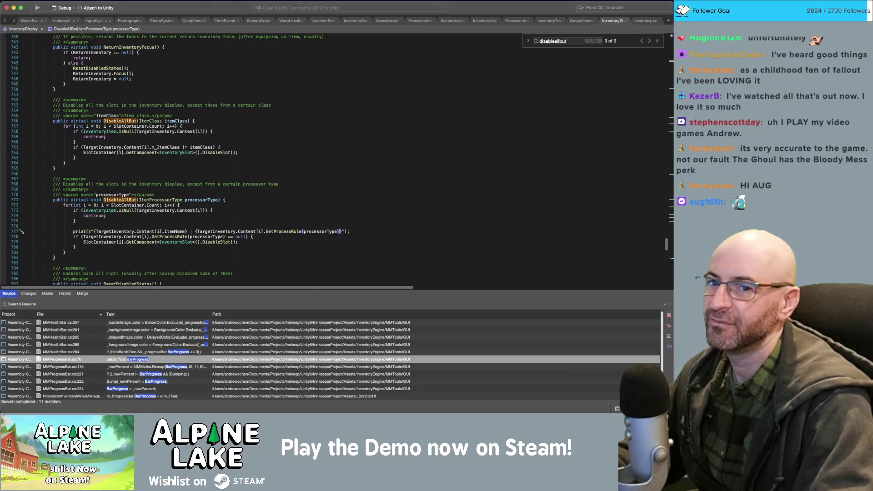
Inspect DisableAllBut(ItemClass) and DisableAllBut(ItemProcessorType) in InventoryDisplay.cs, then go back to Unity.
{"action": "left_click", "coordinate": [273, 136]}
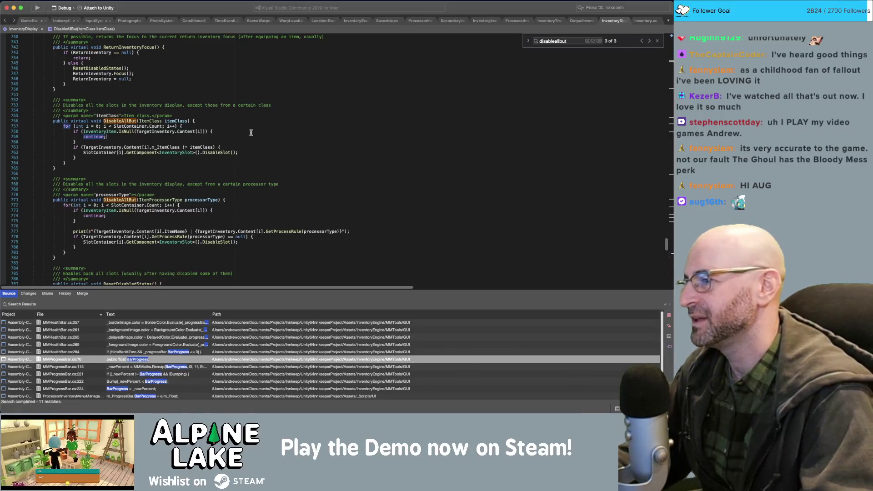
{"action": "left_click", "coordinate": [244, 216]}
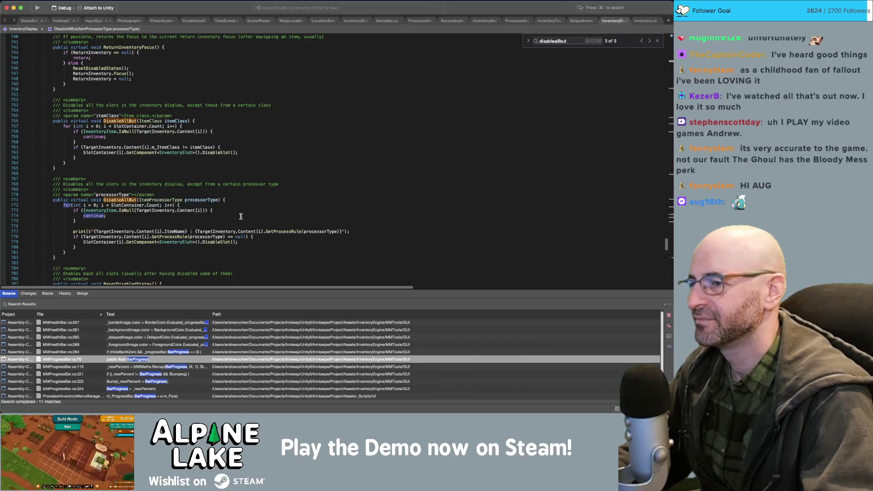
{"action": "key", "text": "super+Tab"}
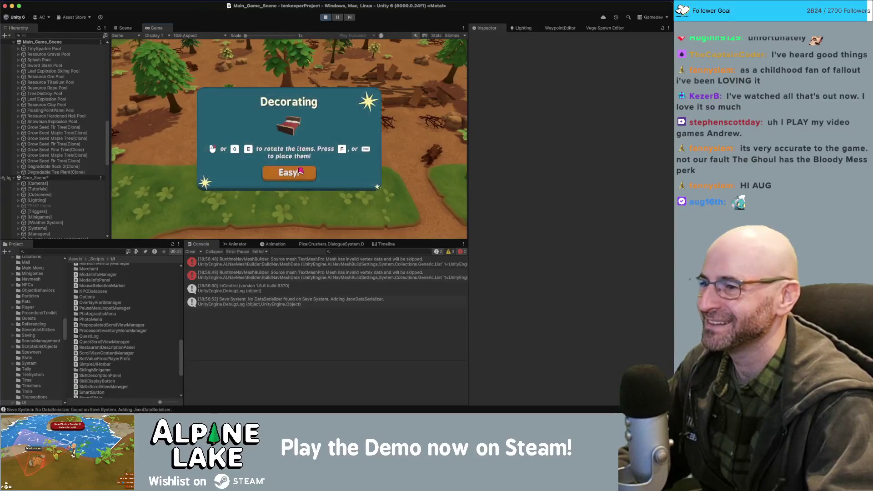
Dismiss the Decorating popup, trigger the table-saw NullReferenceException and open InventoryDisplay.cs:777.
{"action": "key", "text": "Return"}
{"action": "key", "text": "w"}
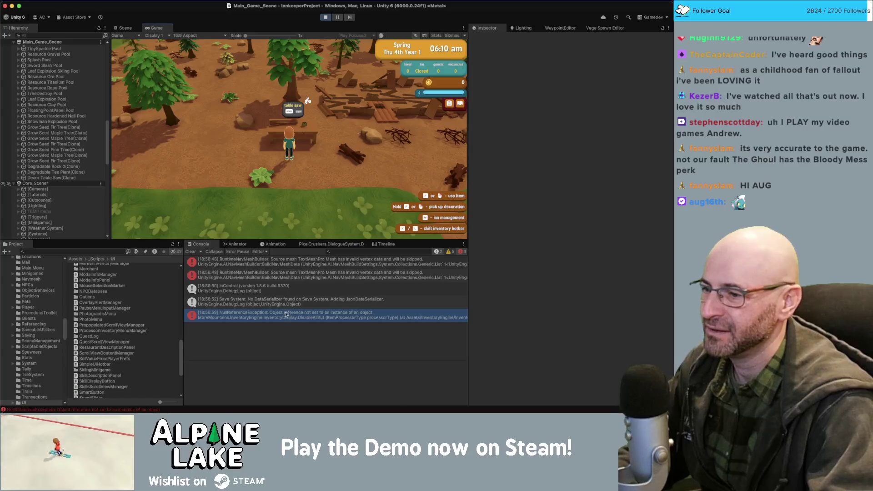
{"action": "left_click", "coordinate": [287, 313]}
{"action": "left_click", "coordinate": [293, 375]}
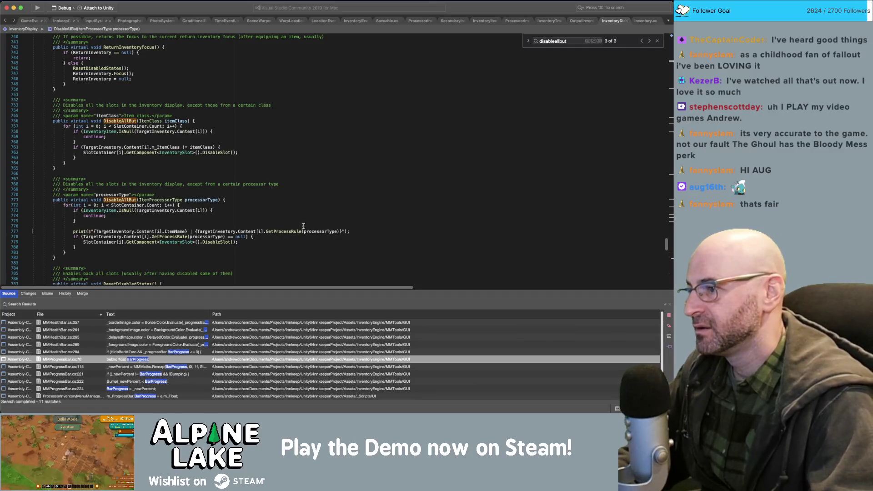
{"action": "key", "text": "super+Tab"}
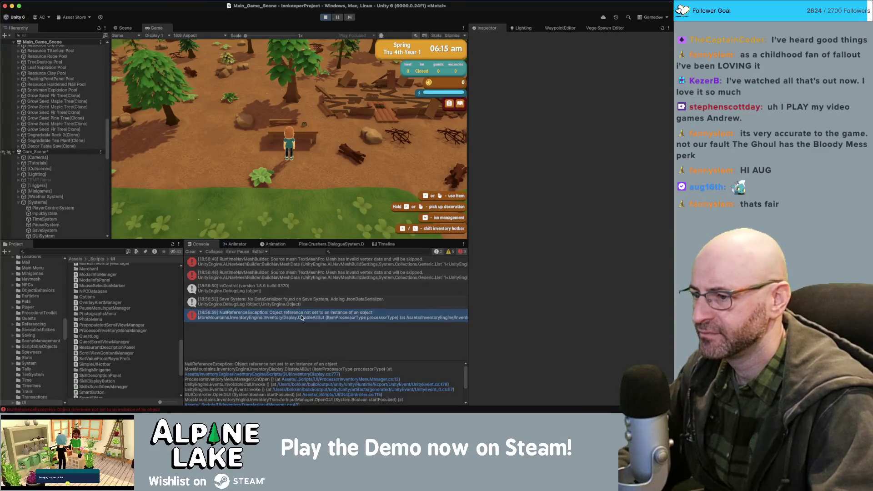
{"action": "left_click", "coordinate": [301, 317]}
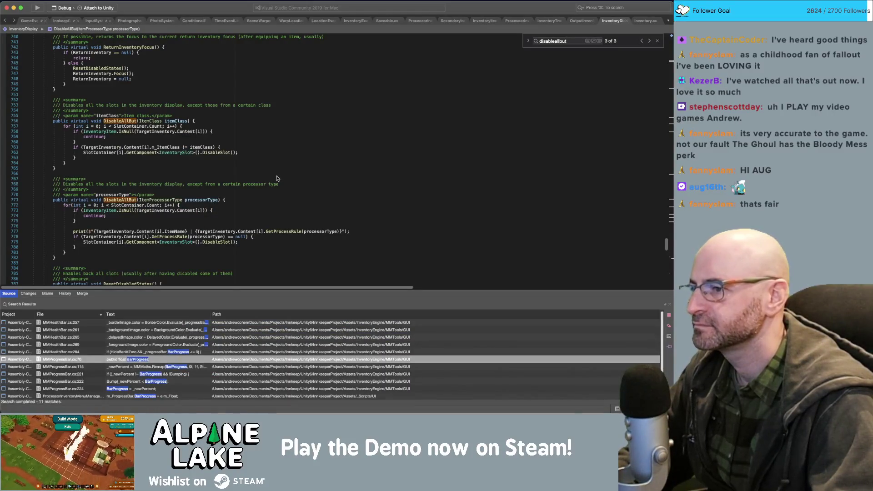
Go to GetProcessRule in InventoryItem.cs and trace how rule, m_ProcessItemRules, m_ProcessorType and type are used.
{"action": "left_click", "coordinate": [287, 231], "text": "super"}
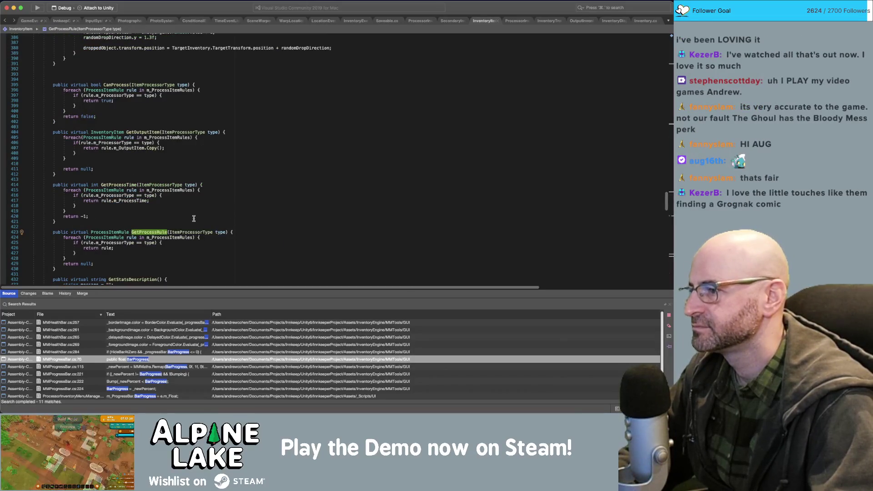
{"action": "scroll", "coordinate": [187, 223], "scroll_direction": "down", "scroll_amount": 1}
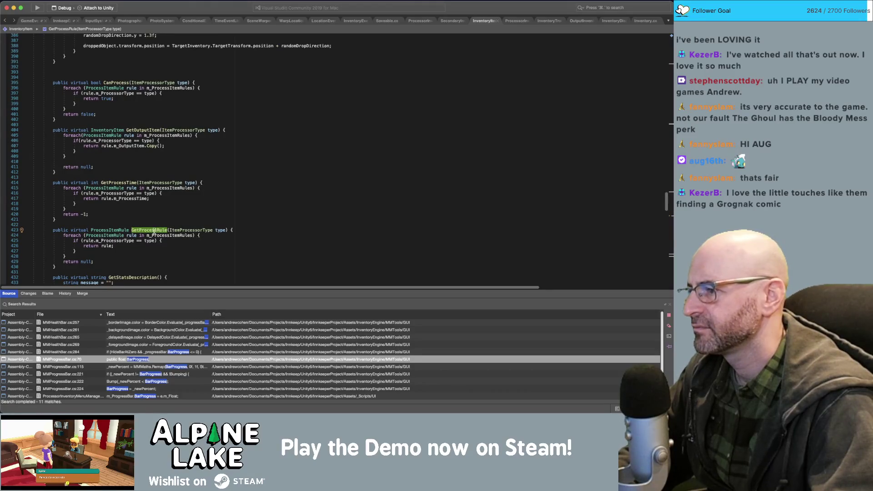
{"action": "left_click", "coordinate": [128, 235]}
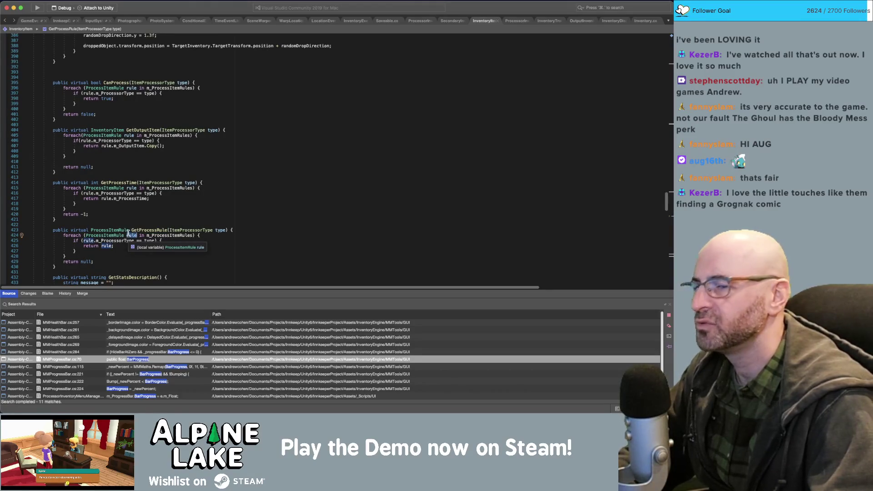
{"action": "left_click", "coordinate": [151, 235]}
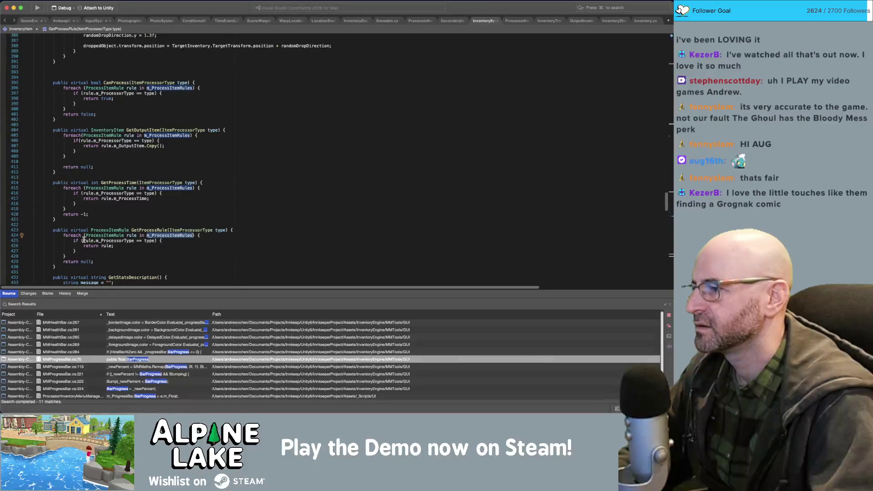
{"action": "left_click", "coordinate": [111, 241]}
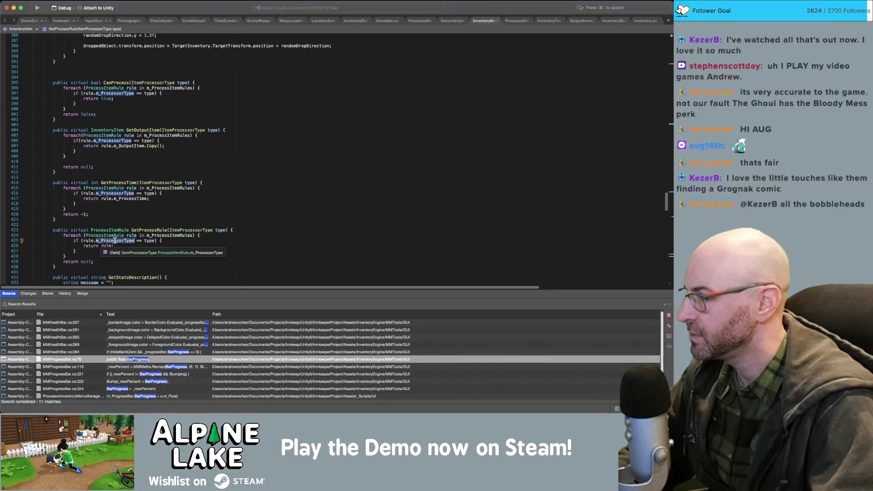
{"action": "left_click", "coordinate": [150, 241]}
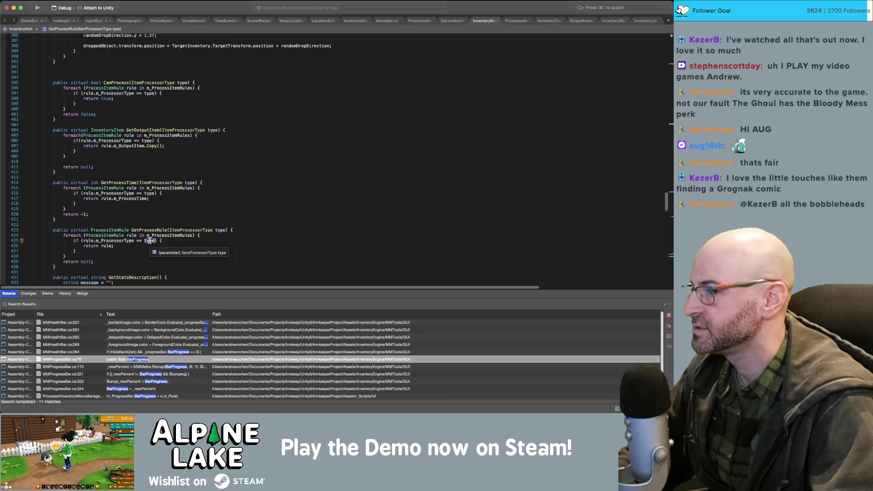
{"action": "left_click", "coordinate": [106, 245]}
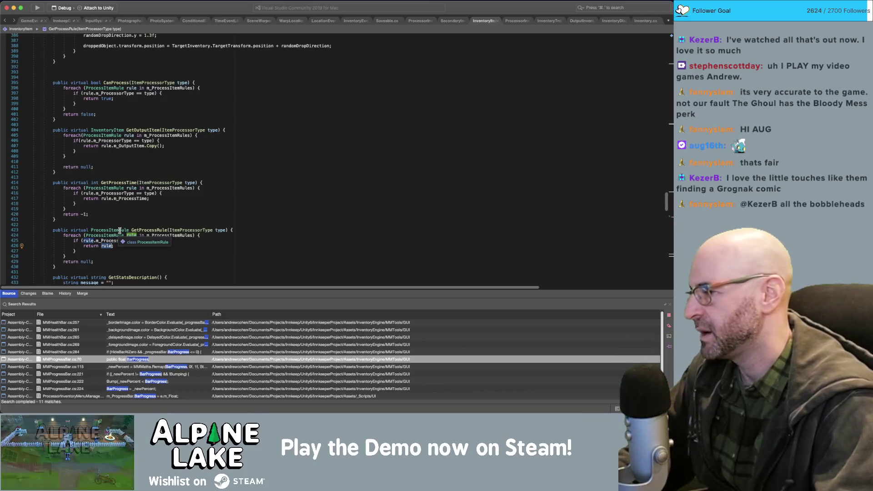
{"action": "left_click", "coordinate": [163, 217]}
{"action": "key", "text": "Up"}
{"action": "key", "text": "Up"}
{"action": "scroll", "coordinate": [182, 211], "scroll_direction": "down", "scroll_amount": 1}
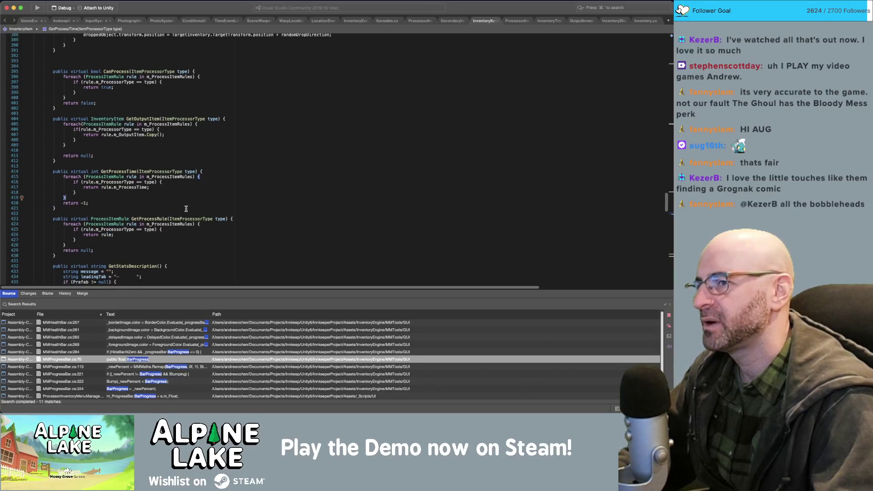
{"action": "scroll", "coordinate": [185, 211], "scroll_direction": "down", "scroll_amount": 1}
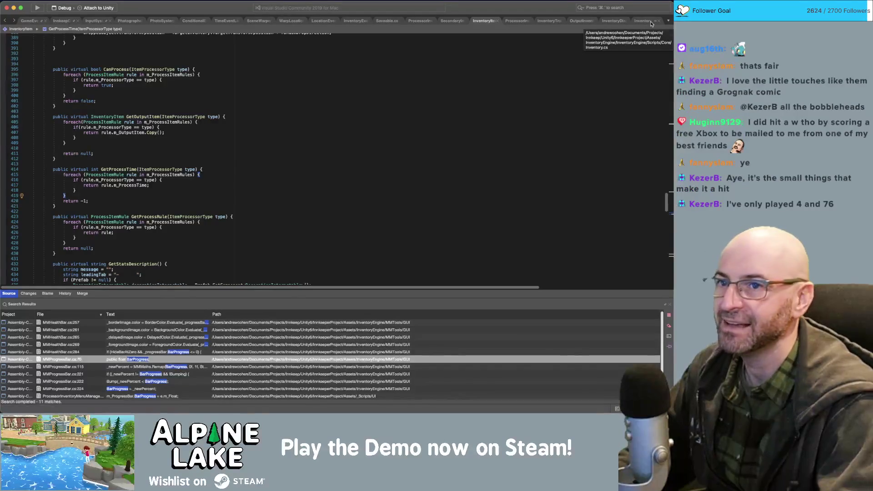
Switch to Inventory.cs to find the [HideInInspector] m_ItemProcessorType field.
{"action": "left_click", "coordinate": [650, 23]}
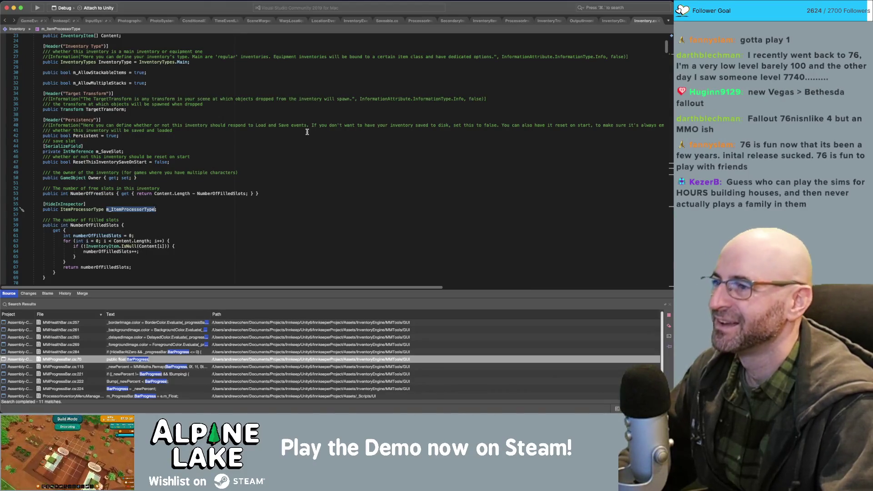
Browse the Inventory.cs persistence fields and NumberOfFreeSlots property, then return to Unity.
{"action": "left_click", "coordinate": [302, 152]}
{"action": "left_click", "coordinate": [301, 162]}
{"action": "left_click", "coordinate": [301, 179]}
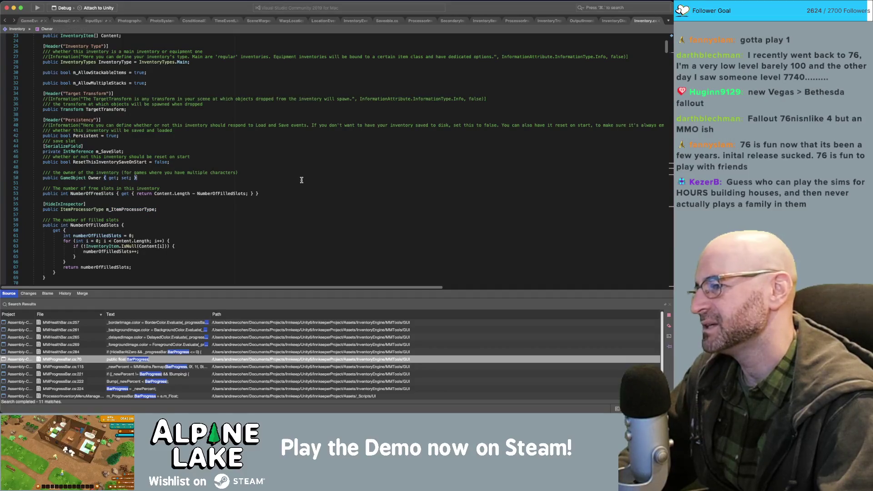
{"action": "left_click", "coordinate": [300, 187]}
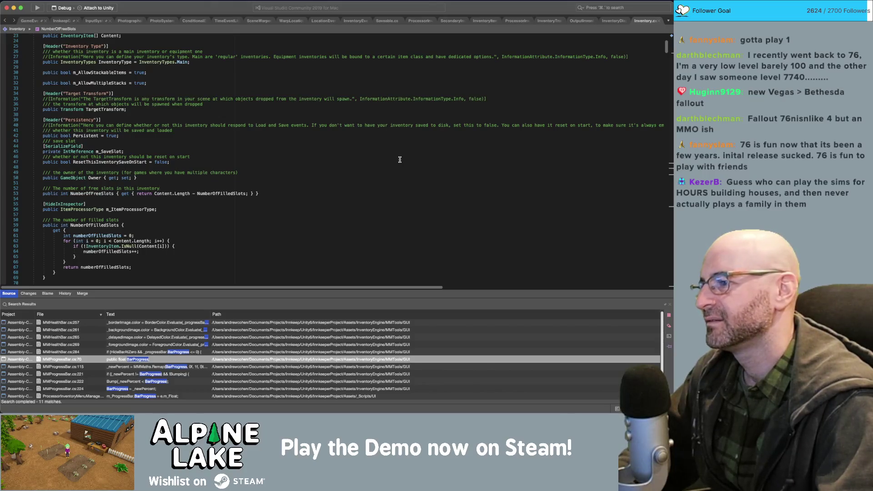
{"action": "scroll", "coordinate": [307, 169], "scroll_direction": "down", "scroll_amount": 2}
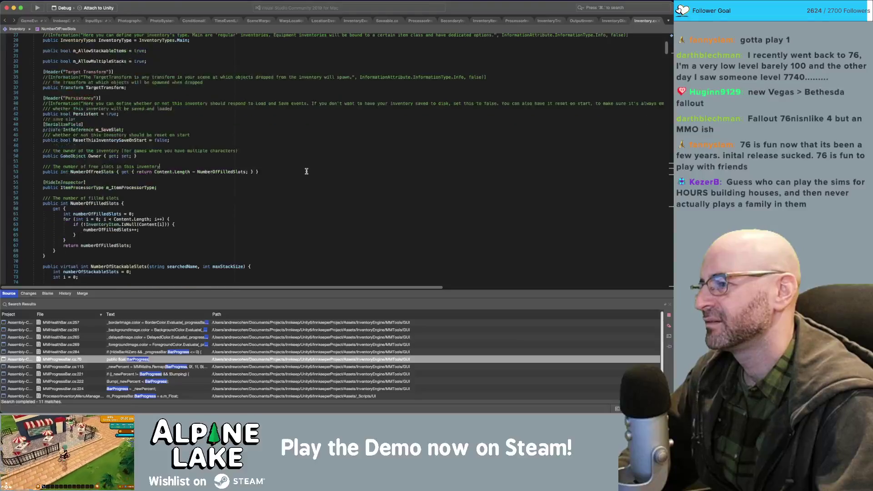
{"action": "scroll", "coordinate": [307, 170], "scroll_direction": "down", "scroll_amount": 1}
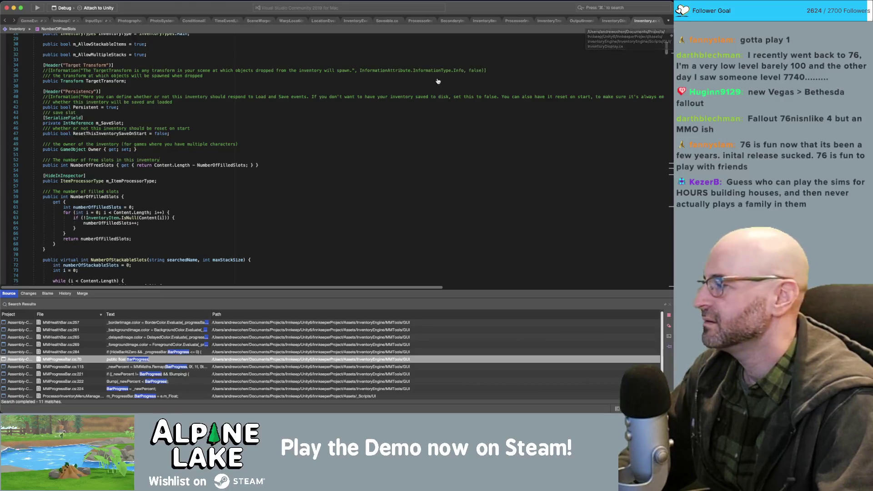
{"action": "key", "text": "super+Tab"}
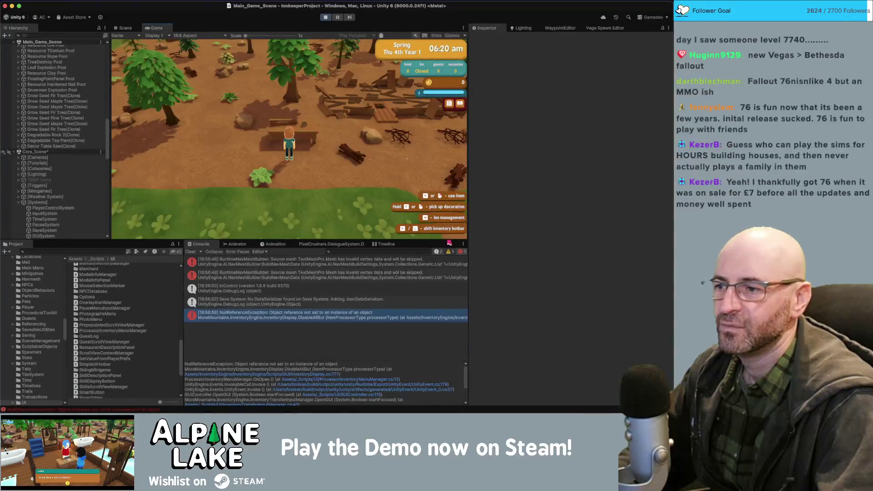
Exit Play mode and start a fresh play session.
{"action": "left_click", "coordinate": [325, 17]}
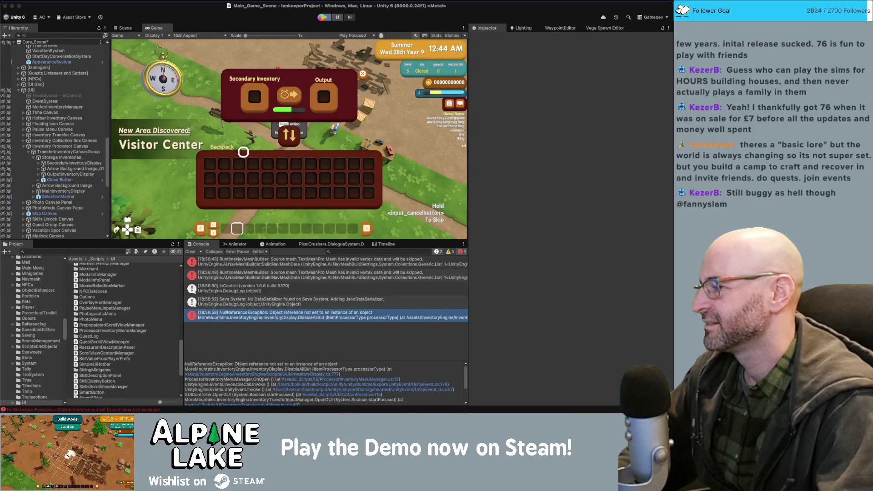
{"action": "left_click", "coordinate": [323, 17]}
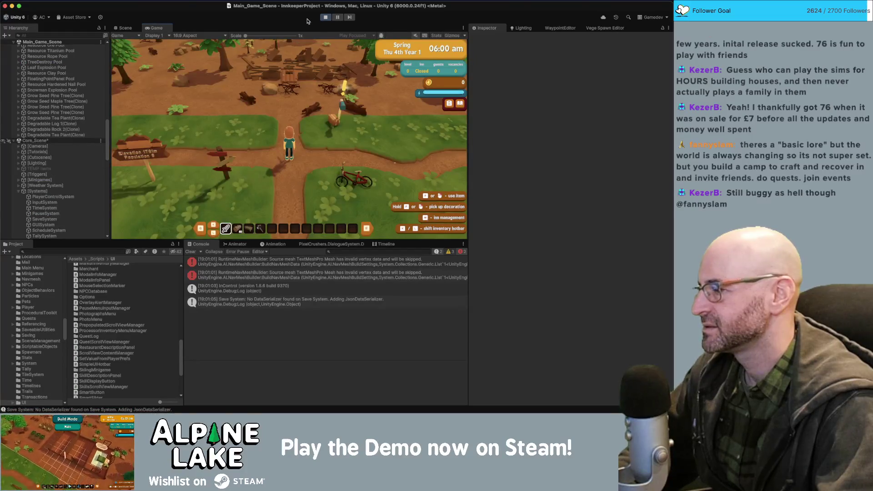
Walk the character over and place the Table Saw decoration from the third hotbar slot.
{"action": "key", "text": "a"}
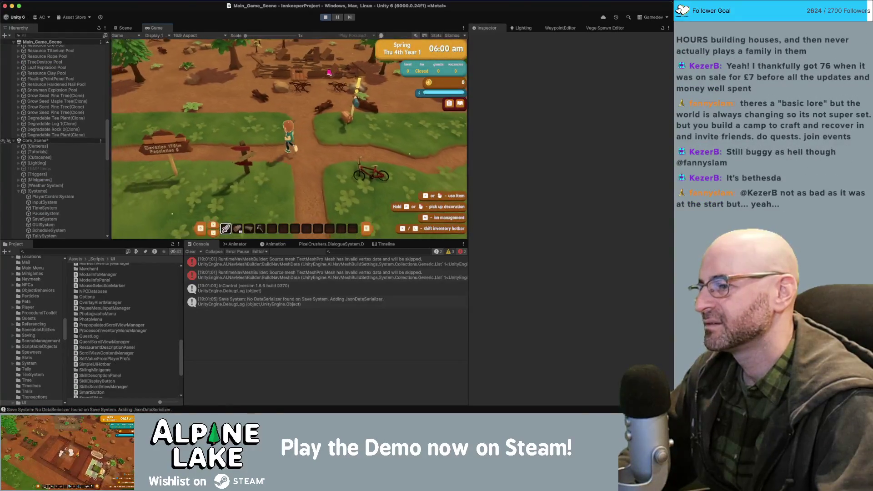
{"action": "key", "text": "w"}
{"action": "key", "text": "2"}
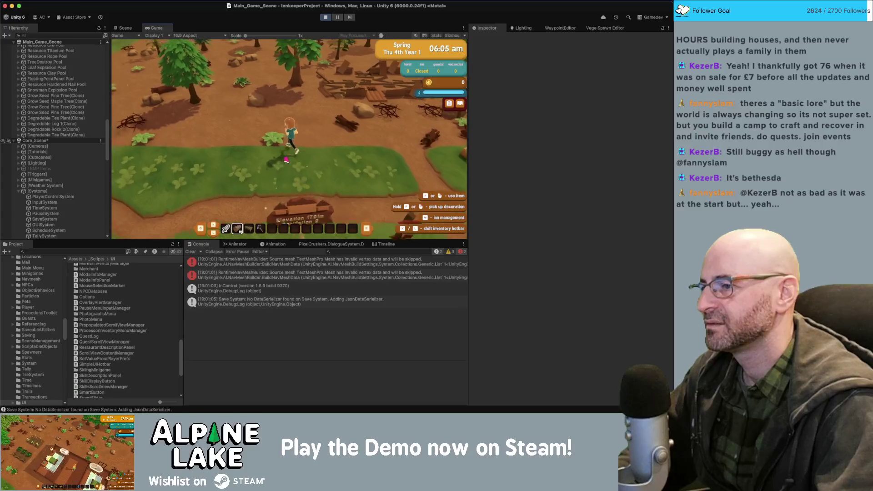
{"action": "key", "text": "w"}
{"action": "key", "text": "Tab"}
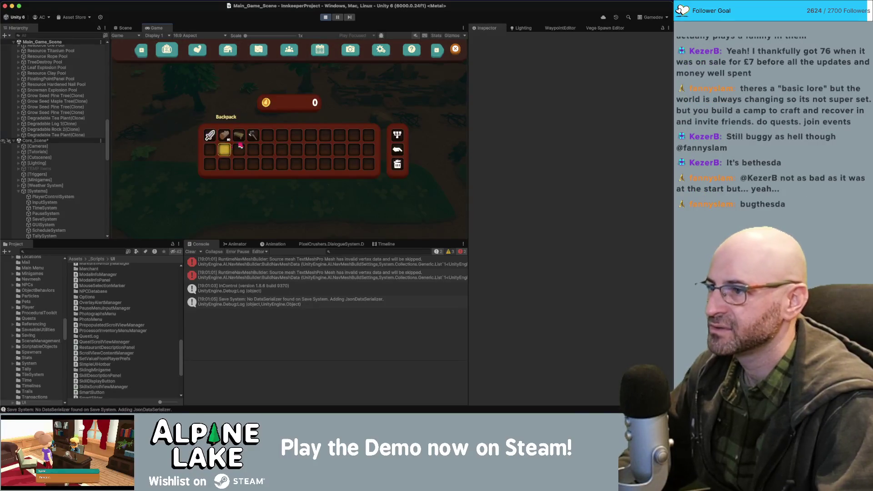
{"action": "key", "text": "Tab"}
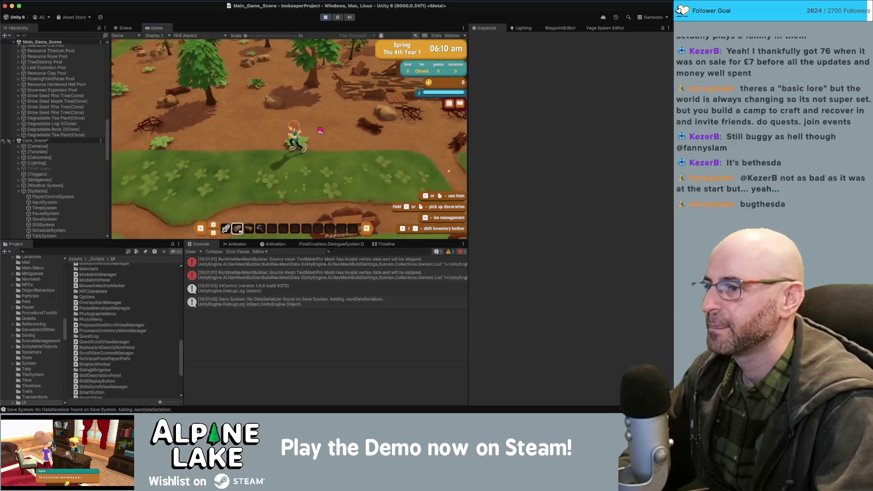
{"action": "key", "text": "w"}
{"action": "key", "text": "3"}
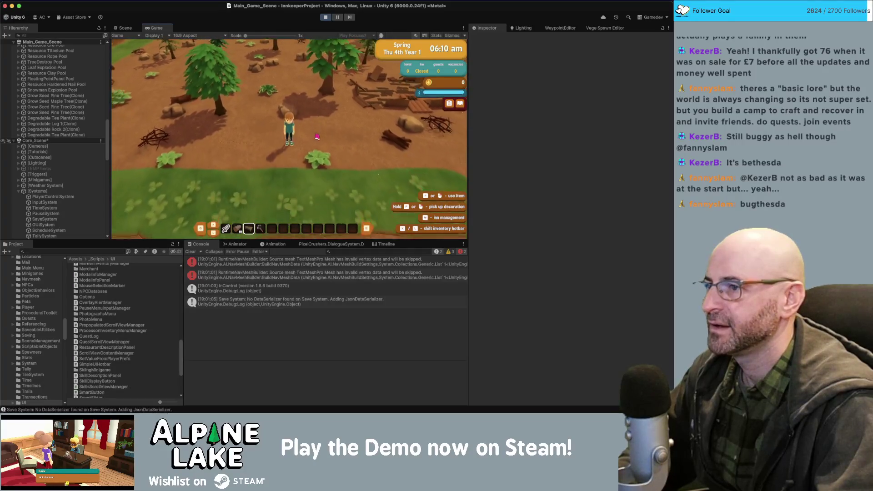
{"action": "left_click", "coordinate": [316, 137]}
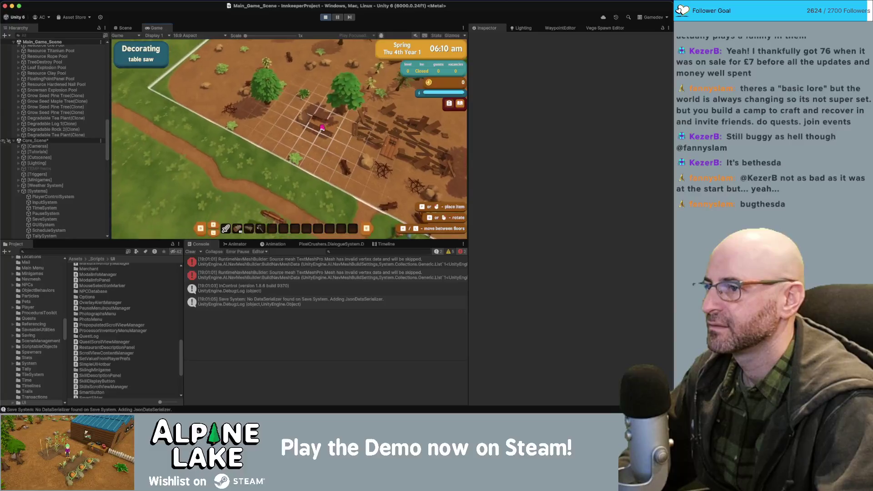
{"action": "left_click", "coordinate": [322, 128]}
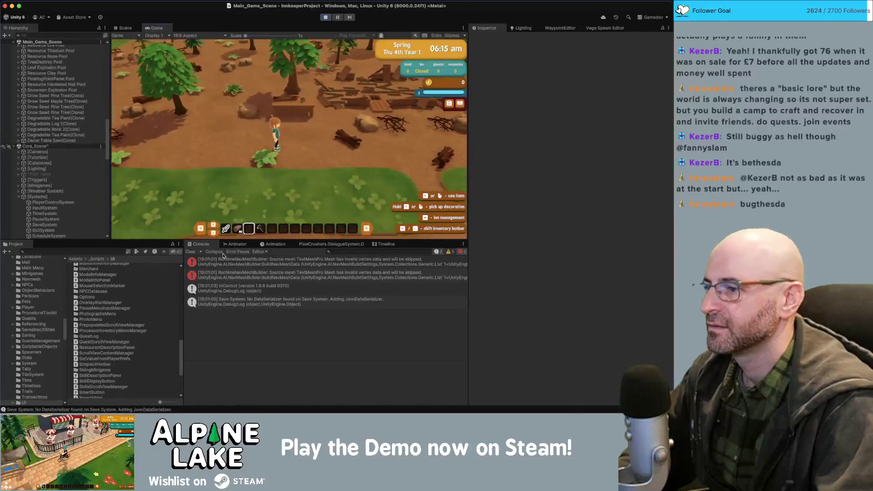
Clear the Console, use the table saw, and open the NullReferenceException's failing line.
{"action": "left_click", "coordinate": [190, 251]}
{"action": "key", "text": "w"}
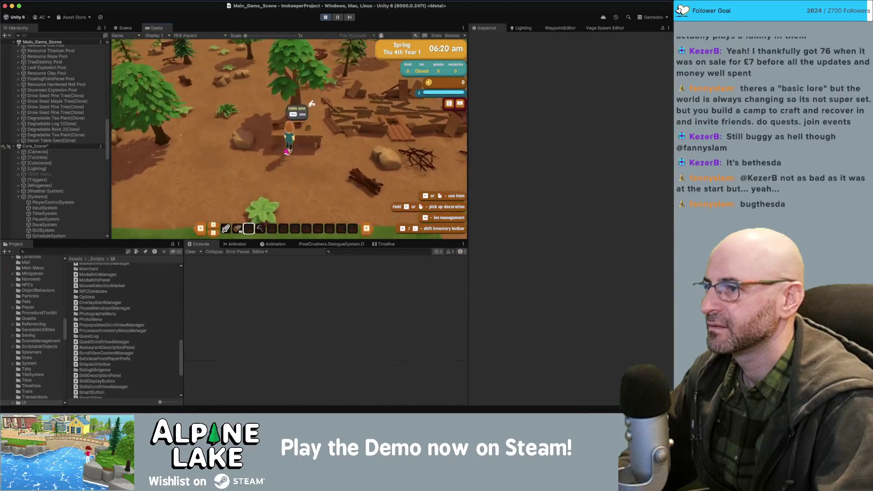
{"action": "left_click", "coordinate": [311, 104]}
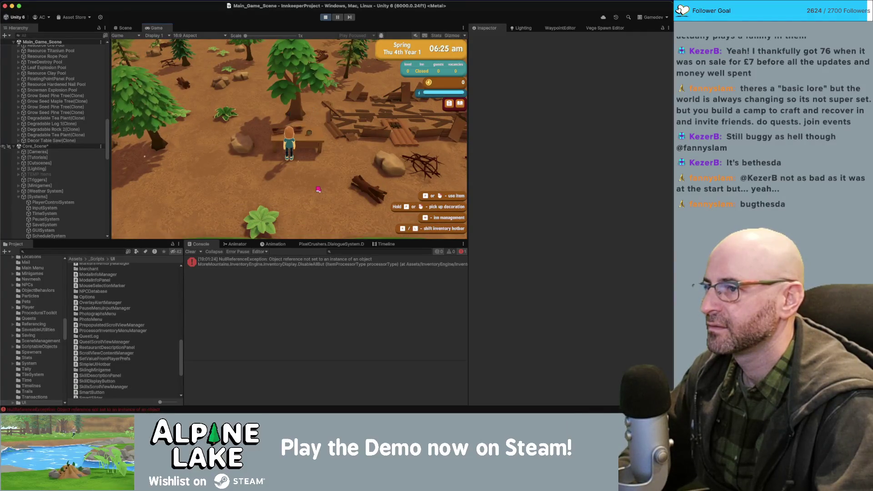
{"action": "left_click", "coordinate": [294, 263]}
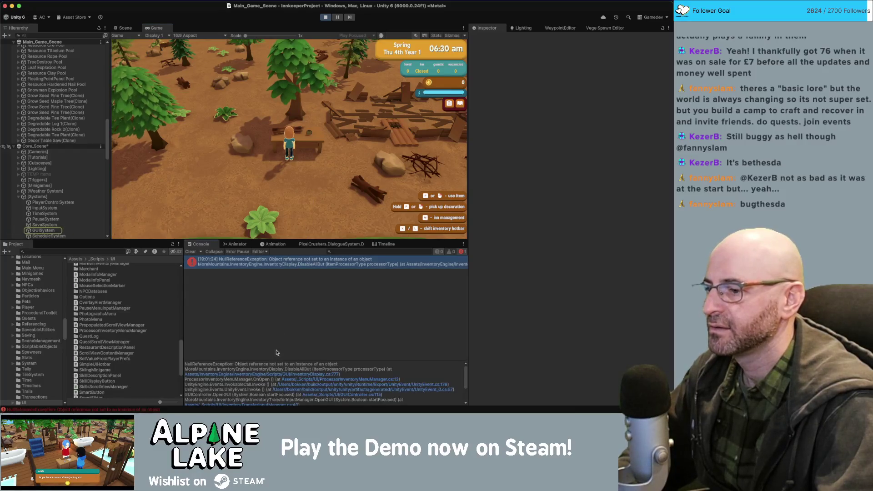
{"action": "left_click", "coordinate": [276, 375]}
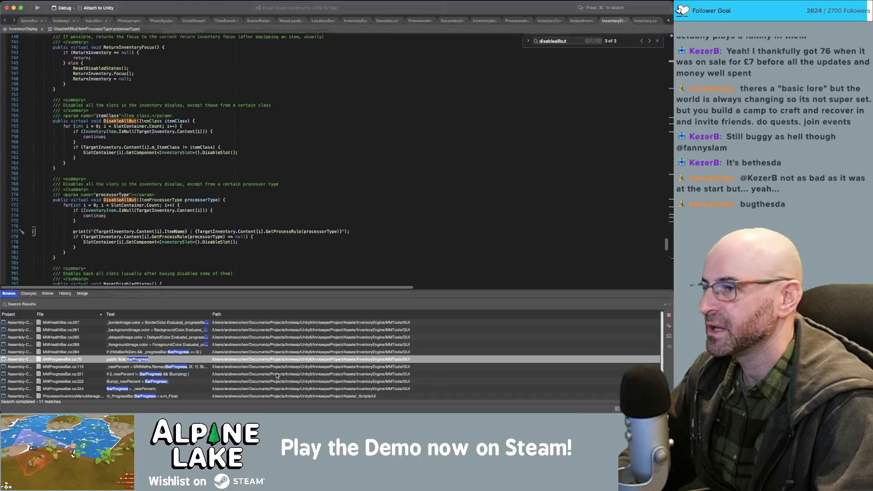
End the print statement on line 777 and move the process-rule expression onto its own line.
{"action": "left_click", "coordinate": [237, 231]}
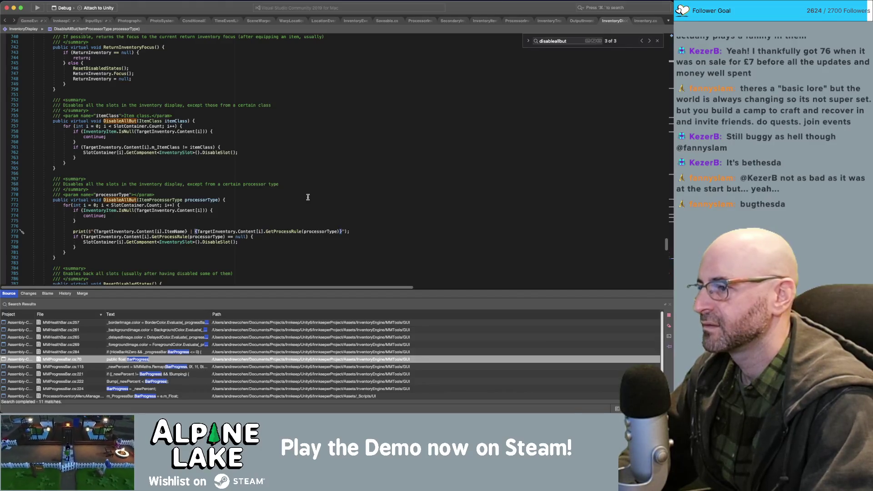
{"action": "key", "text": "BackSpace"}
{"action": "key", "text": "BackSpace"}
{"action": "type", "text": "\");"}
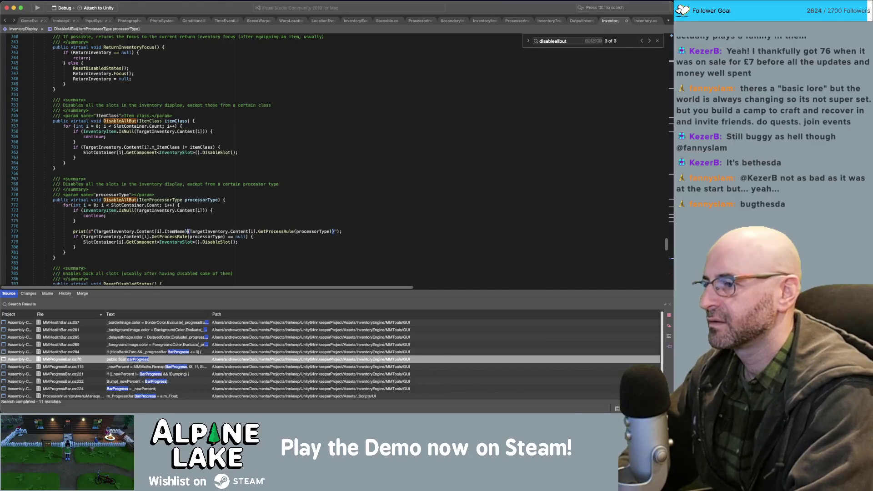
{"action": "key", "text": "Return"}
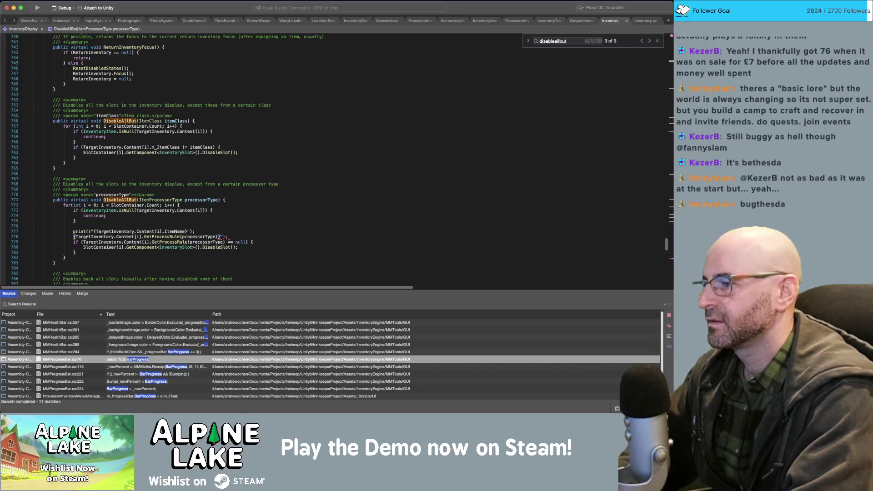
Store GetProcessRule(processorType) in a new ProcessItemRule variable named rule.
{"action": "type", "text": "rule"}
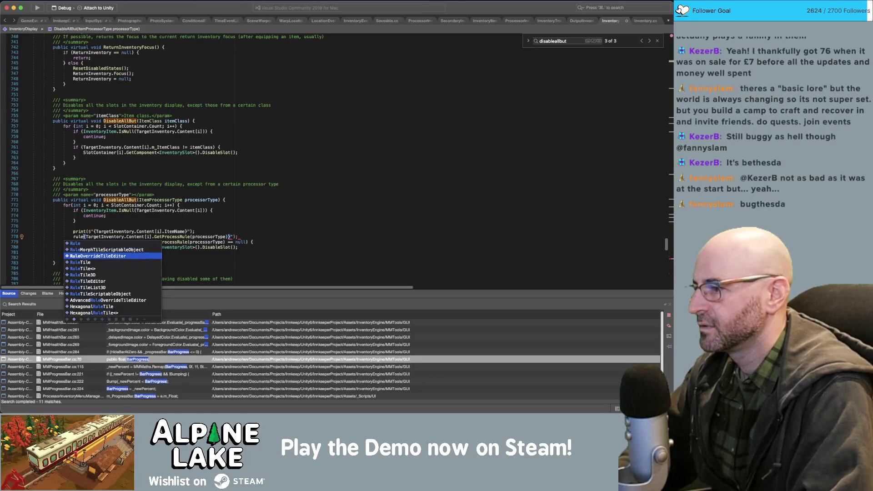
{"action": "key", "text": "BackSpace"}
{"action": "key", "text": "BackSpace"}
{"action": "key", "text": "BackSpace"}
{"action": "type", "text": "itempro"}
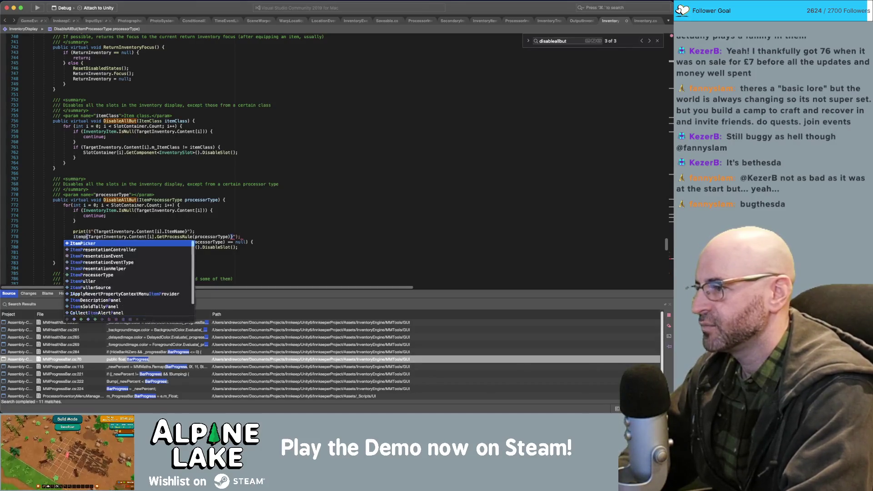
{"action": "key", "text": "BackSpace"}
{"action": "key", "text": "BackSpace"}
{"action": "key", "text": "BackSpace"}
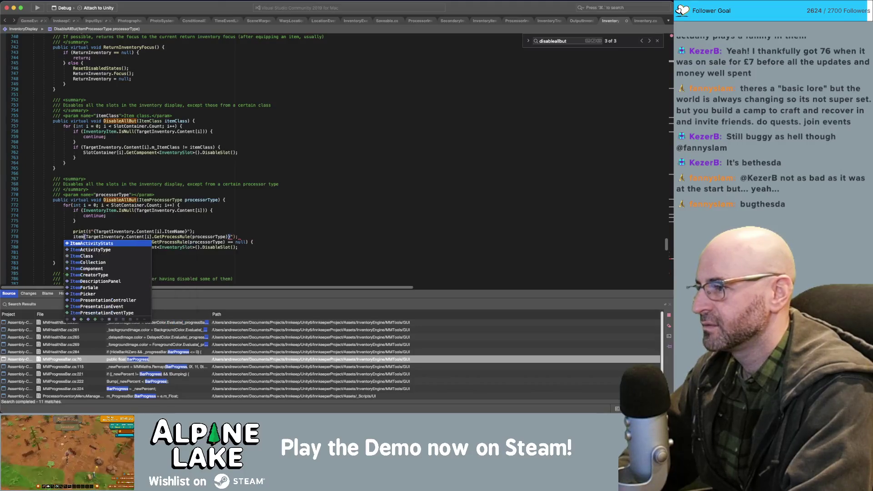
{"action": "type", "text": "process"}
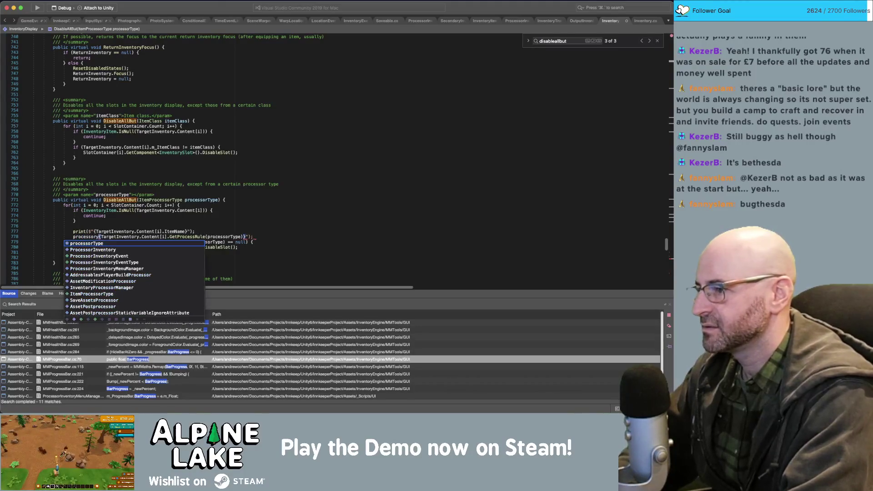
{"action": "type", "text": "o"}
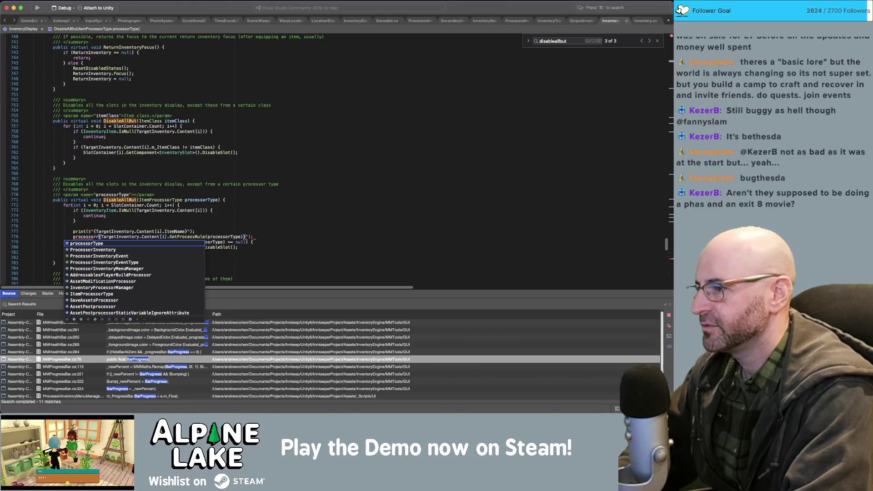
{"action": "key", "text": "alt+BackSpace"}
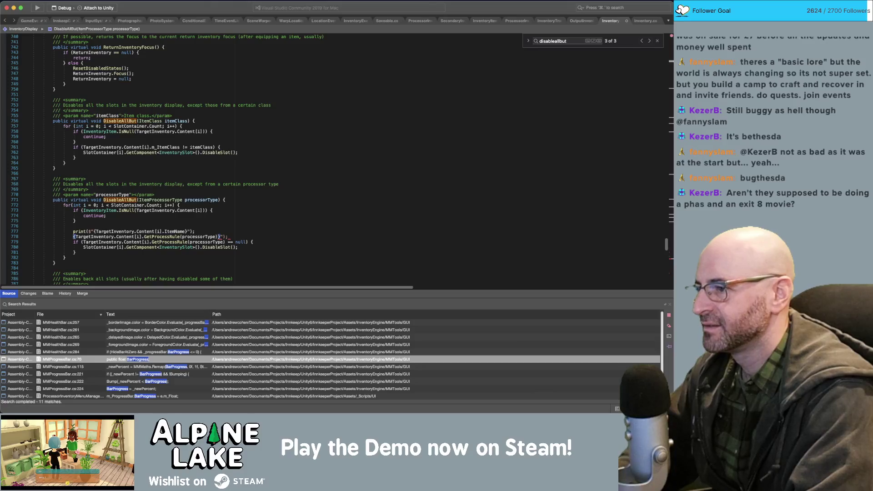
{"action": "type", "text": "ProcessItemRule"}
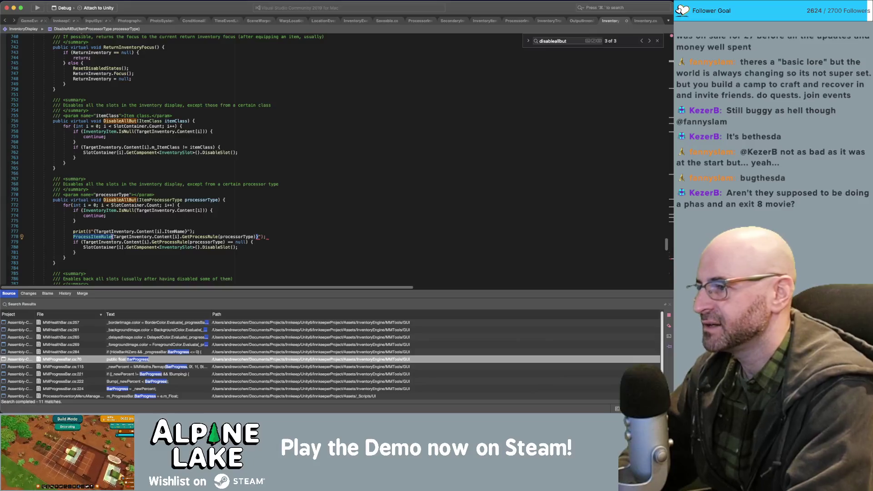
{"action": "key", "text": "Delete"}
{"action": "type", "text": "rule ="}
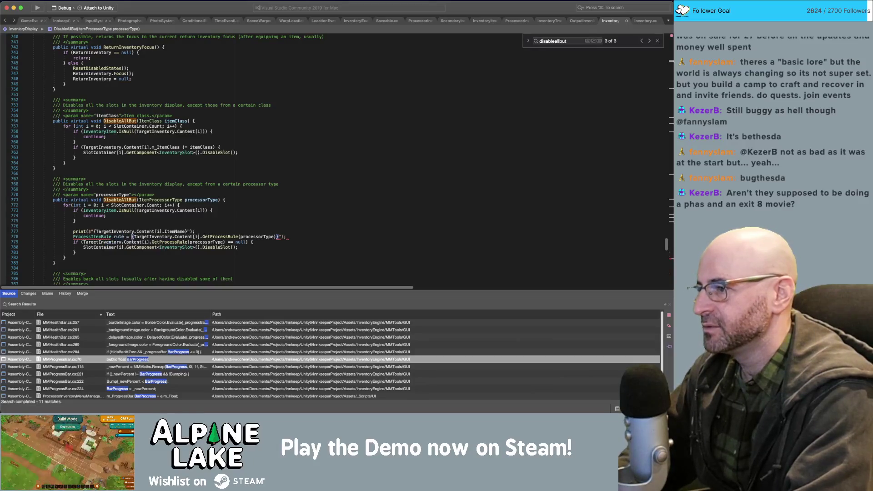
{"action": "key", "text": "BackSpace"}
{"action": "key", "text": "BackSpace"}
{"action": "key", "text": "BackSpace"}
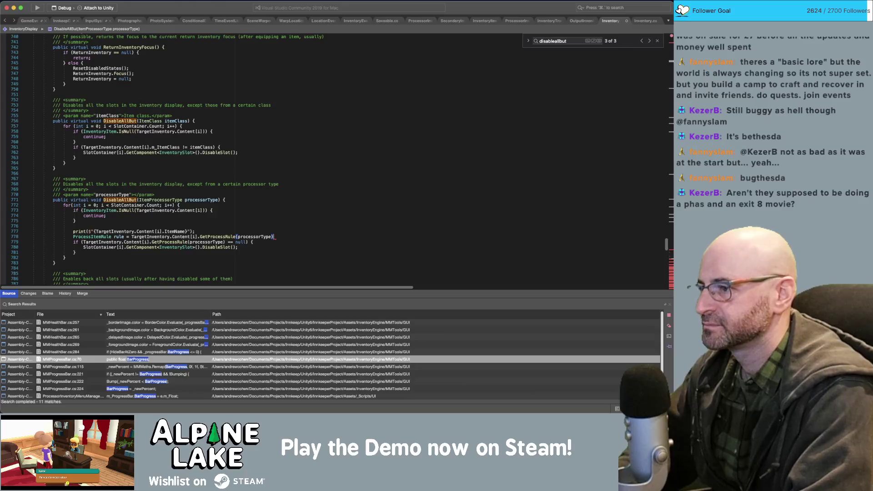
{"action": "type", "text": ";"}
{"action": "key", "text": "Tab"}
{"action": "type", "text": "else"}
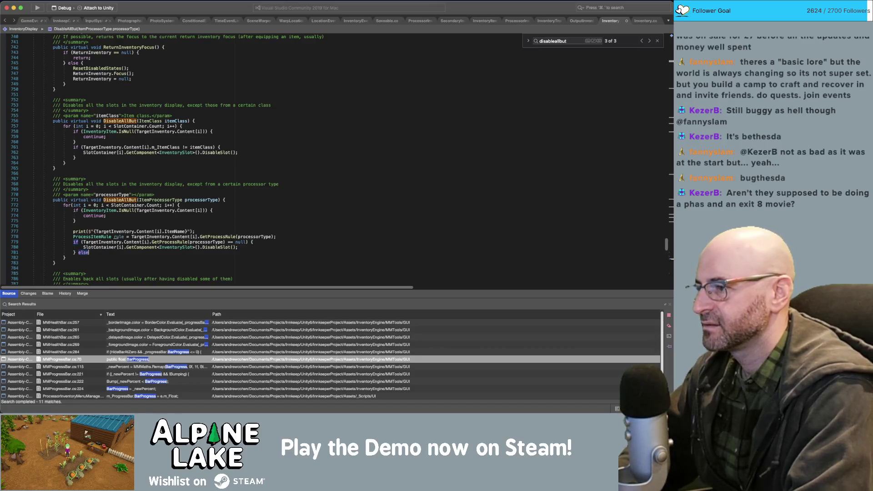
Add an else branch containing print(rule);.
{"action": "type", "text": "{"}
{"action": "key", "text": "Return"}
{"action": "type", "text": "pri"}
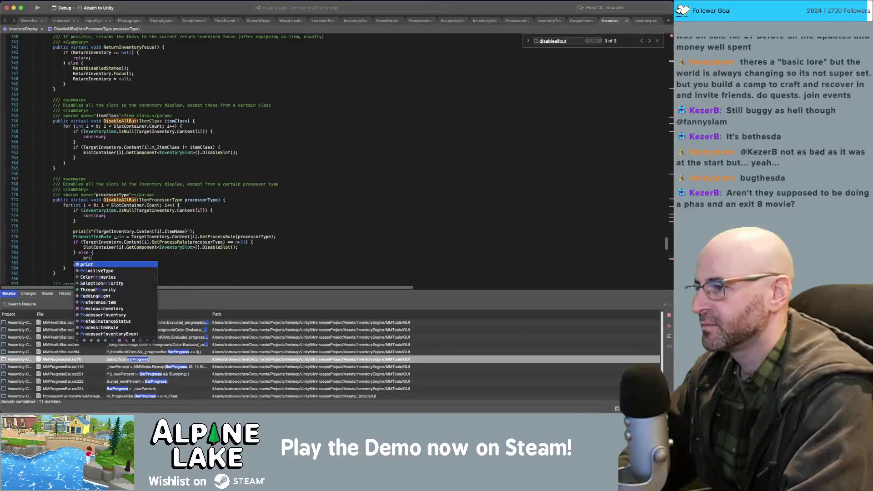
{"action": "type", "text": "nt(rule);"}
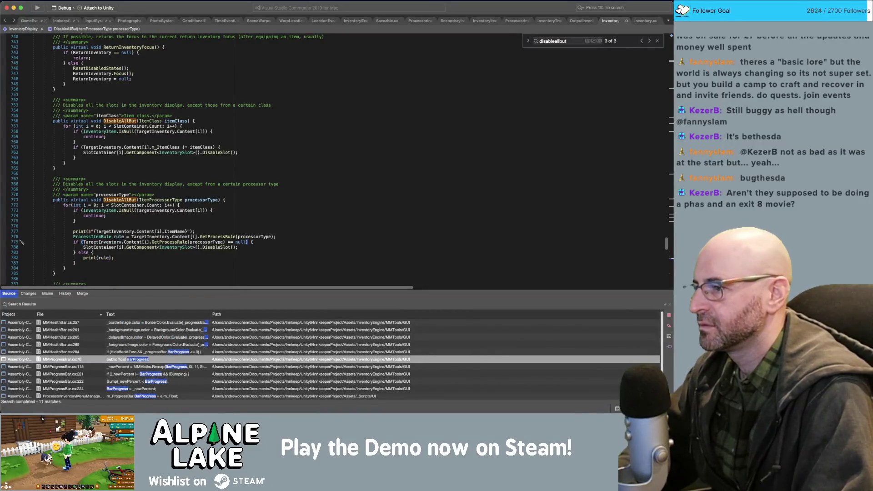
Duplicate the null check, comment out the original, make the copy test rule == null, and save.
{"action": "key", "text": "Return"}
{"action": "type", "text": "if (TargetInventory.Content[i].GetProcessRule(processorType) == null) {"}
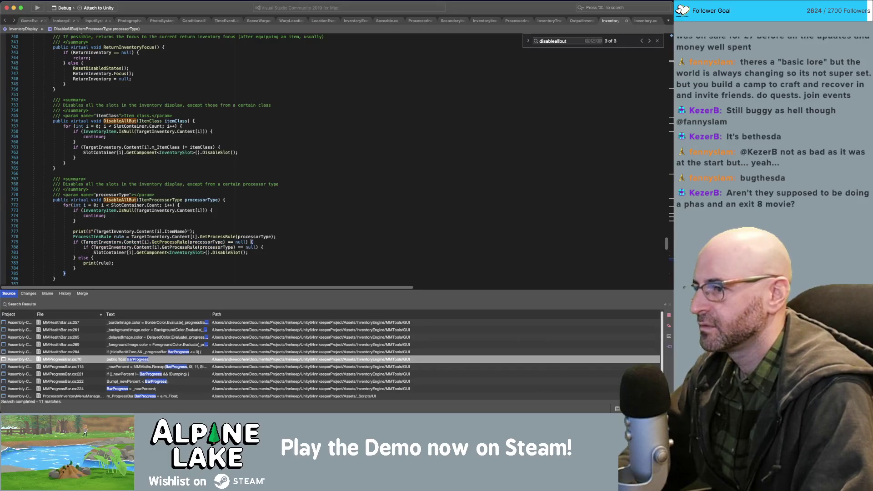
{"action": "key", "text": "super+slash"}
{"action": "key", "text": "Down"}
{"action": "key", "text": "shift+Tab"}
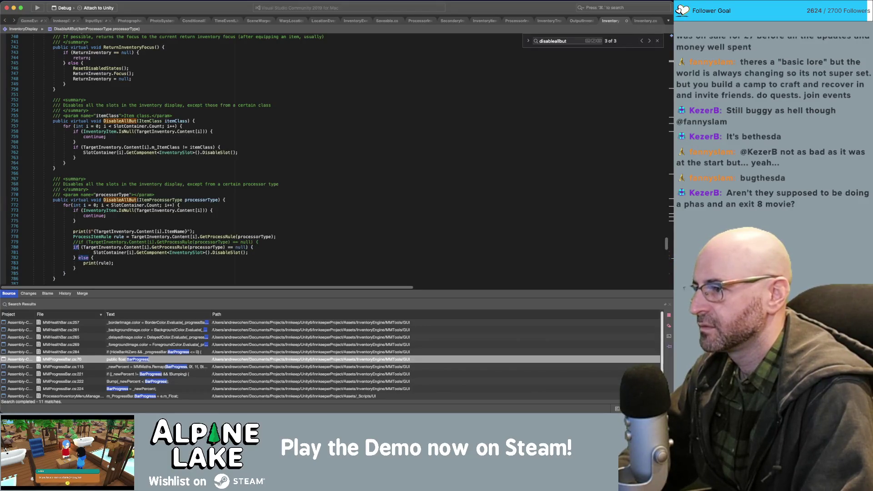
{"action": "key", "text": "shift+alt+Right"}
{"action": "key", "text": "shift+alt+Right"}
{"action": "key", "text": "shift+alt+Right"}
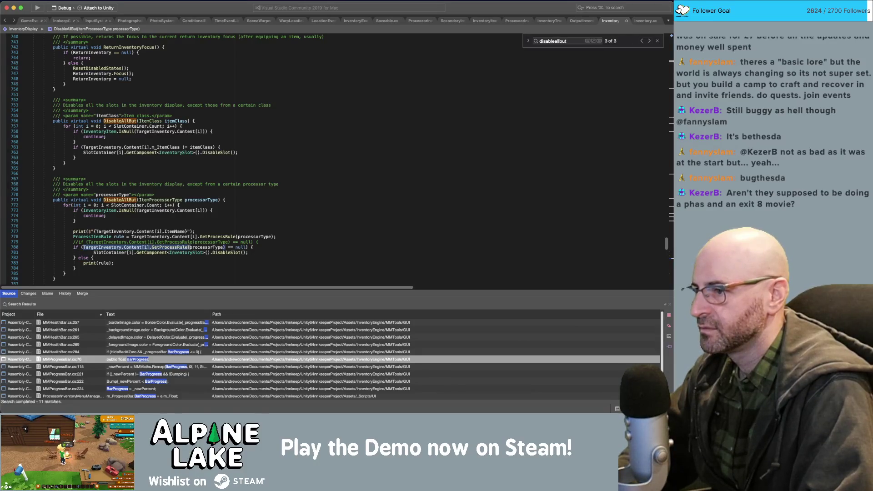
{"action": "type", "text": "rule"}
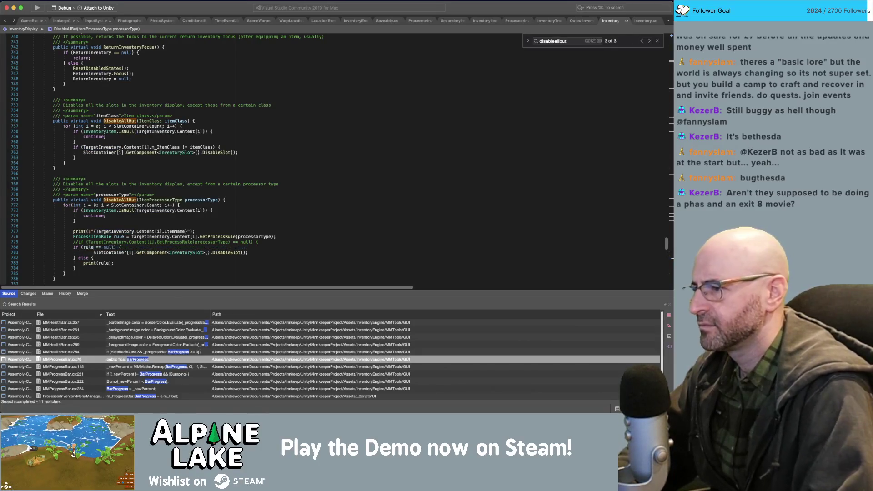
{"action": "key", "text": "super+s"}
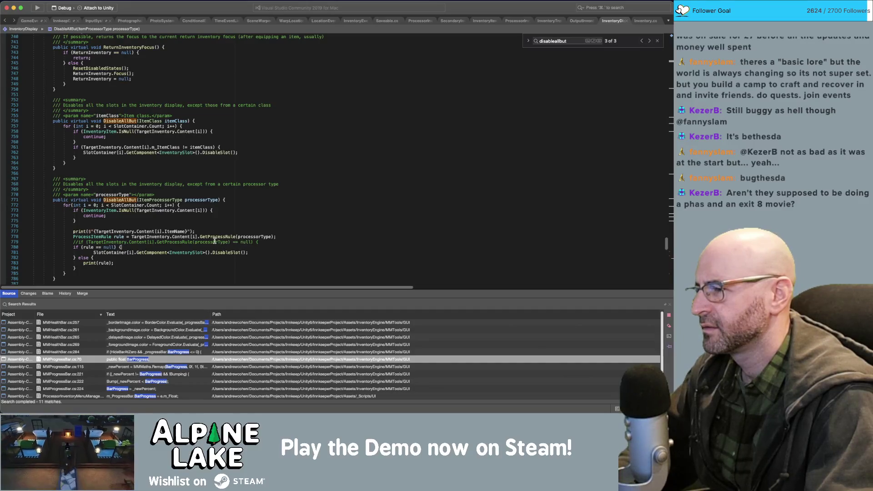
Un-indent the slot-disabling line 781, save again and return to Unity.
{"action": "left_click", "coordinate": [175, 253]}
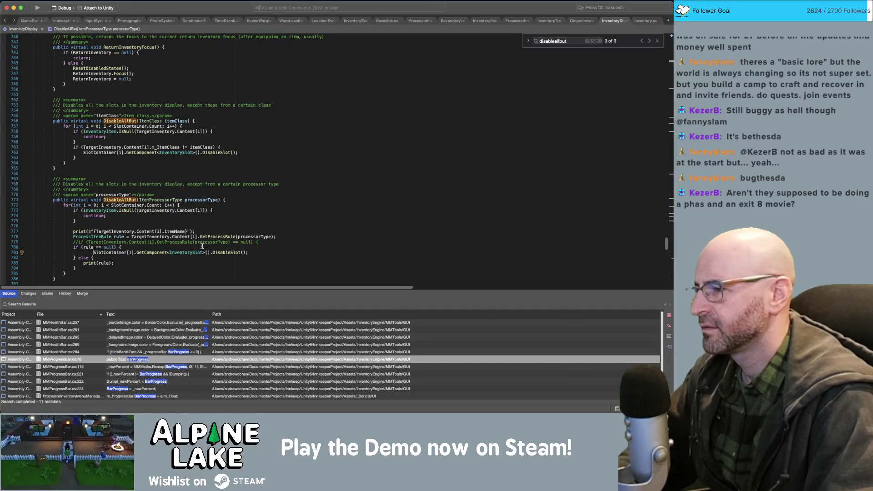
{"action": "key", "text": "shift+Tab"}
{"action": "scroll", "coordinate": [221, 254], "scroll_direction": "down", "scroll_amount": 1}
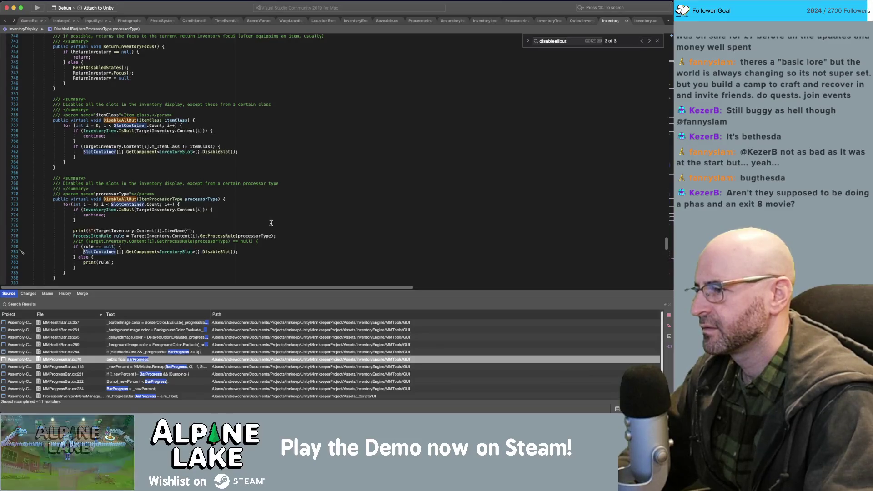
{"action": "key", "text": "super+s"}
{"action": "mouse_move", "coordinate": [133, 252]}
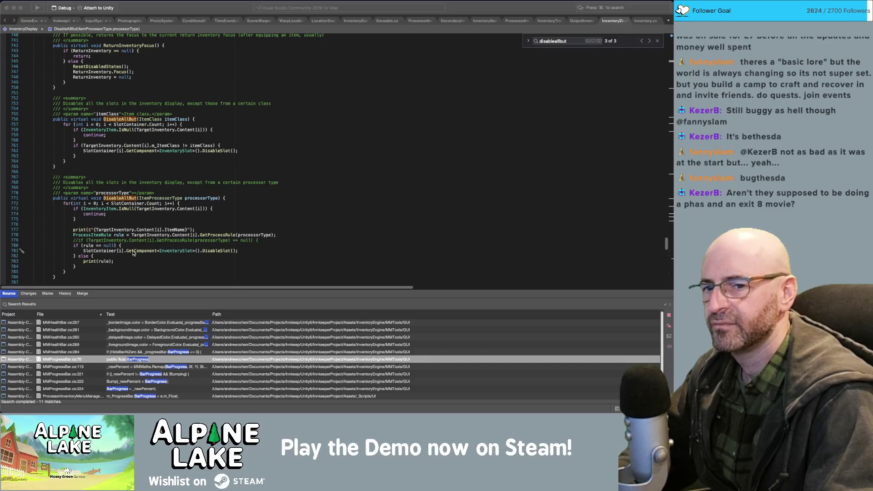
{"action": "key", "text": "super+Tab"}
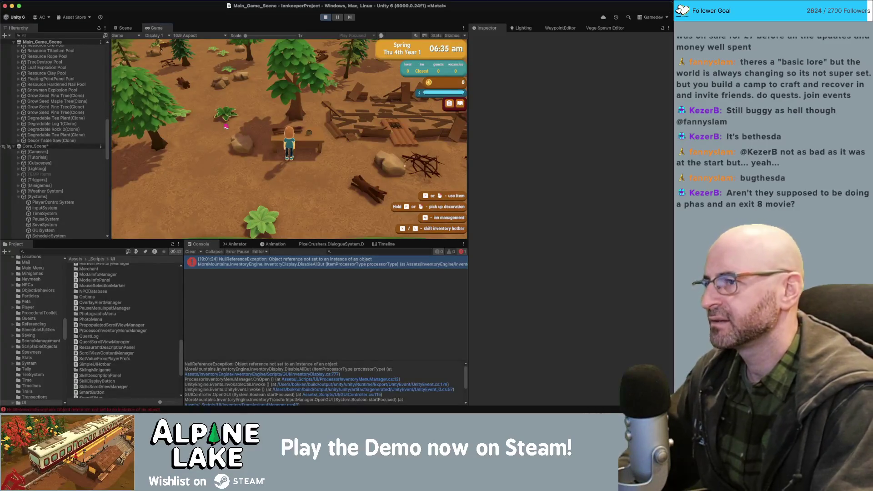
Restart Play mode, place a table saw and open its processing panel.
{"action": "left_click", "coordinate": [326, 18]}
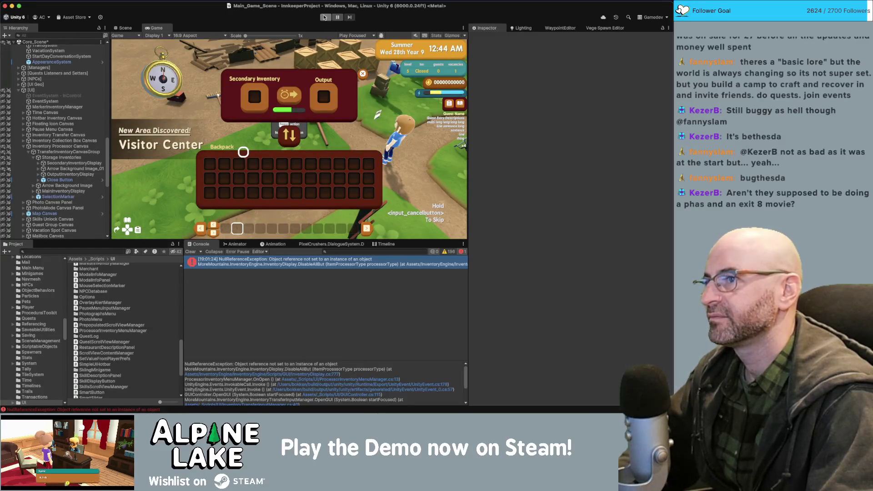
{"action": "left_click", "coordinate": [326, 18]}
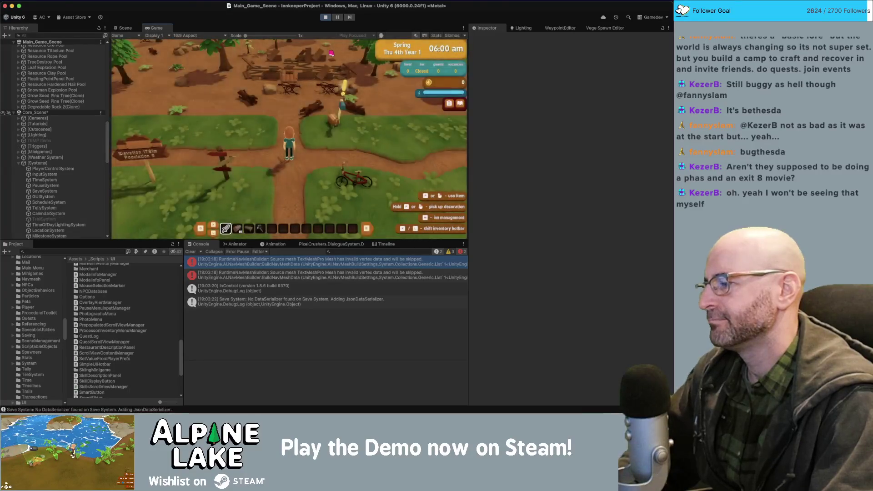
{"action": "key", "text": "w"}
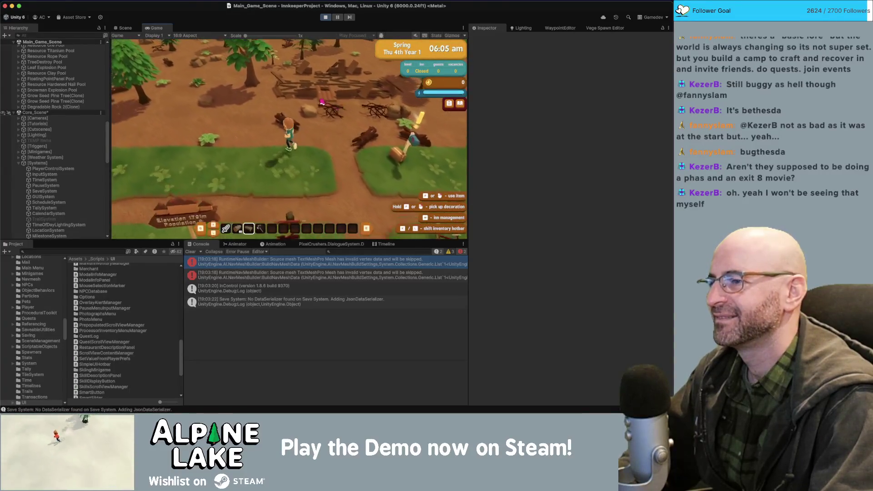
{"action": "key", "text": "3"}
{"action": "key", "text": "f"}
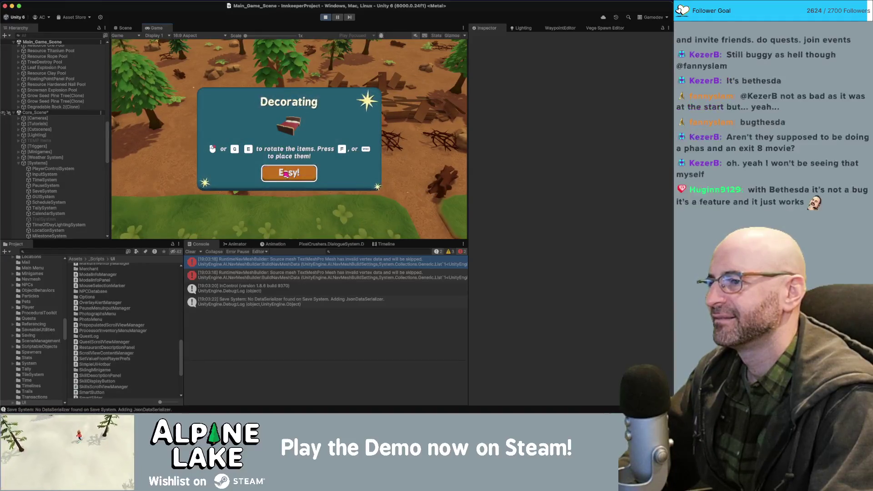
{"action": "left_click", "coordinate": [287, 171]}
{"action": "left_click", "coordinate": [280, 97]}
{"action": "key", "text": "e"}
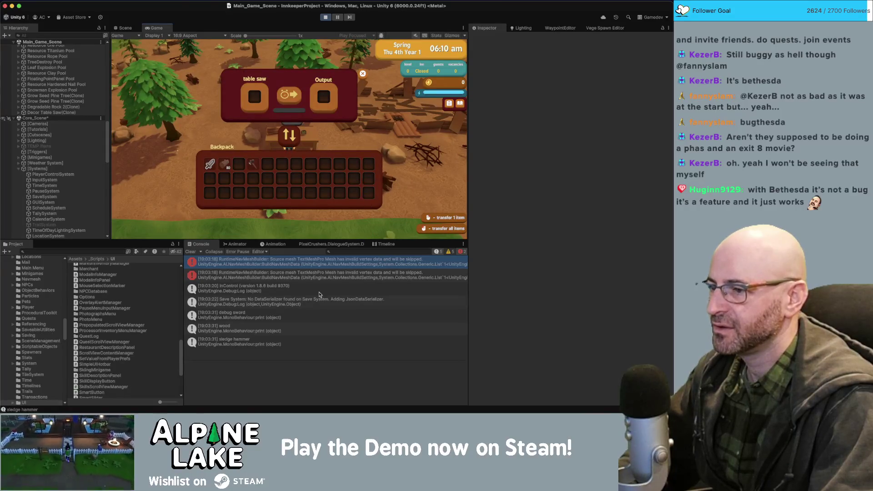
Compare the logged sword, wood and sledge hammer Console entries.
{"action": "left_click", "coordinate": [245, 316]}
{"action": "left_click", "coordinate": [243, 328]}
{"action": "left_click", "coordinate": [245, 341]}
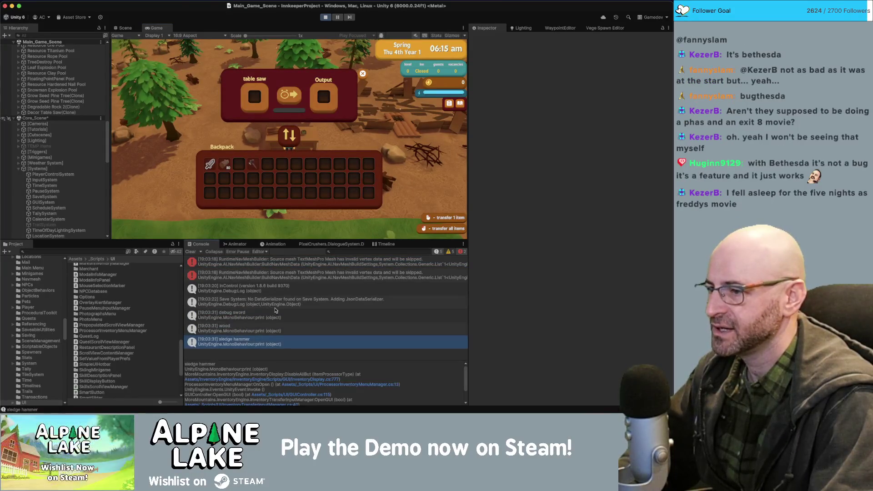
{"action": "left_click", "coordinate": [243, 319]}
{"action": "left_click", "coordinate": [242, 331]}
{"action": "left_click", "coordinate": [242, 341]}
{"action": "left_click", "coordinate": [242, 330]}
{"action": "left_click", "coordinate": [243, 317]}
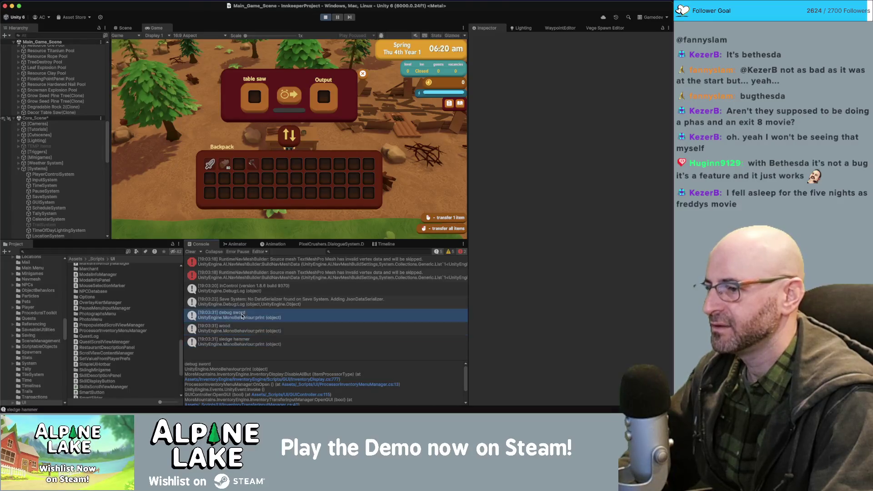
{"action": "left_click", "coordinate": [241, 331]}
{"action": "left_click", "coordinate": [242, 340]}
{"action": "left_click", "coordinate": [241, 330]}
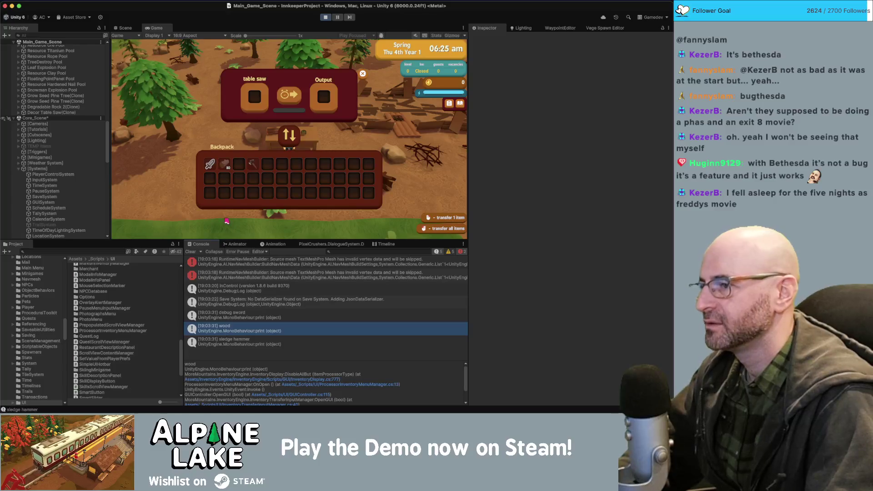
Search the Project for 'resource wood', then switch back to Visual Studio.
{"action": "left_click", "coordinate": [115, 251]}
{"action": "type", "text": "reso"}
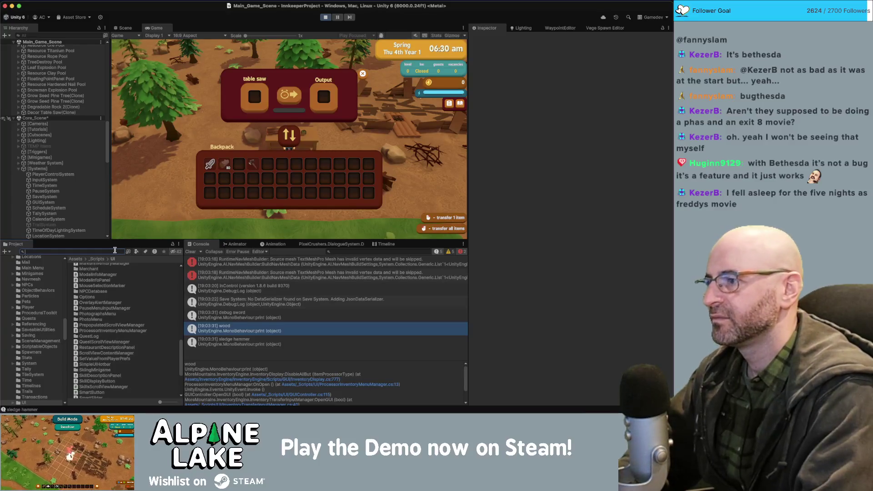
{"action": "type", "text": "urce wood"}
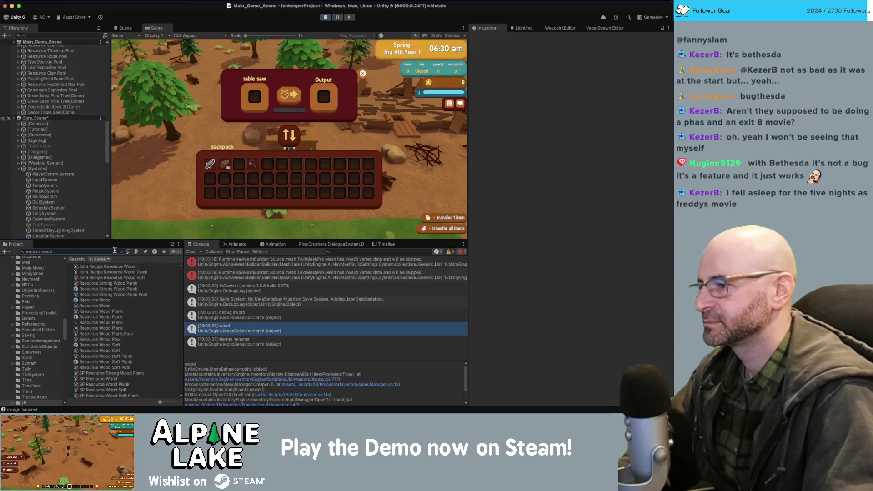
{"action": "key", "text": "super+Tab"}
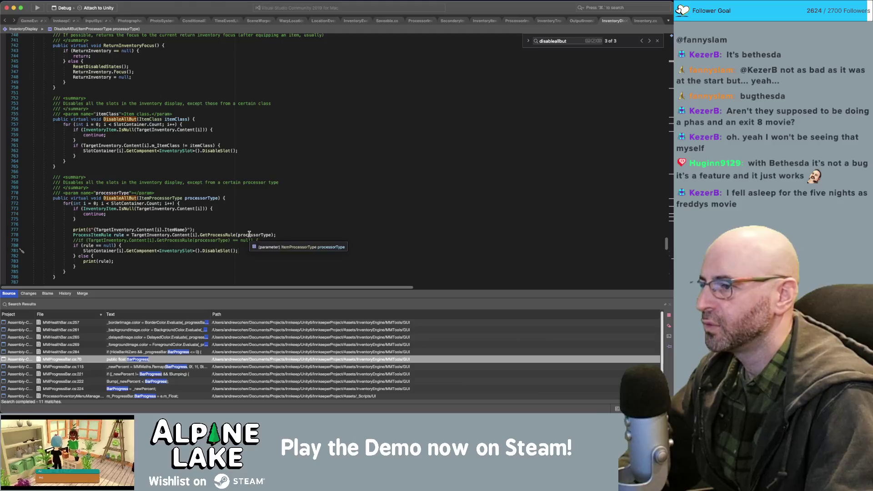
Write a print($"Check for {processorType}") debug line in DisableAllBut.
{"action": "left_click", "coordinate": [257, 235]}
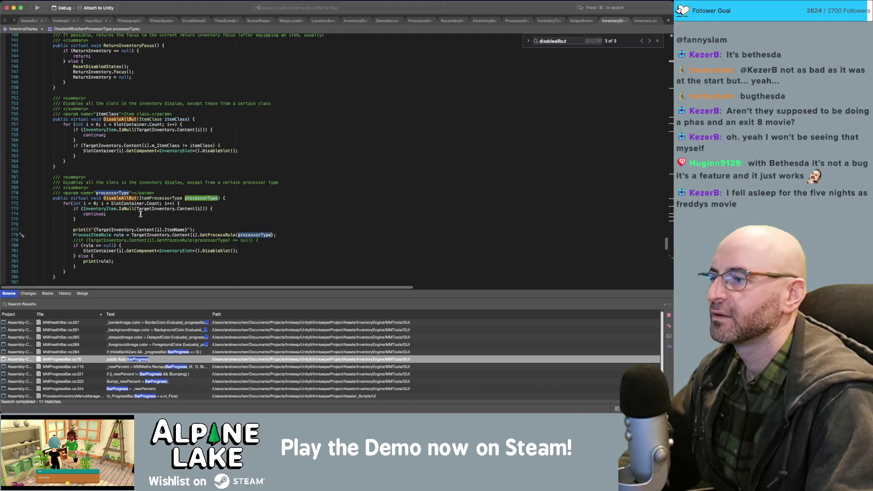
{"action": "scroll", "coordinate": [140, 213], "scroll_direction": "down", "scroll_amount": 1}
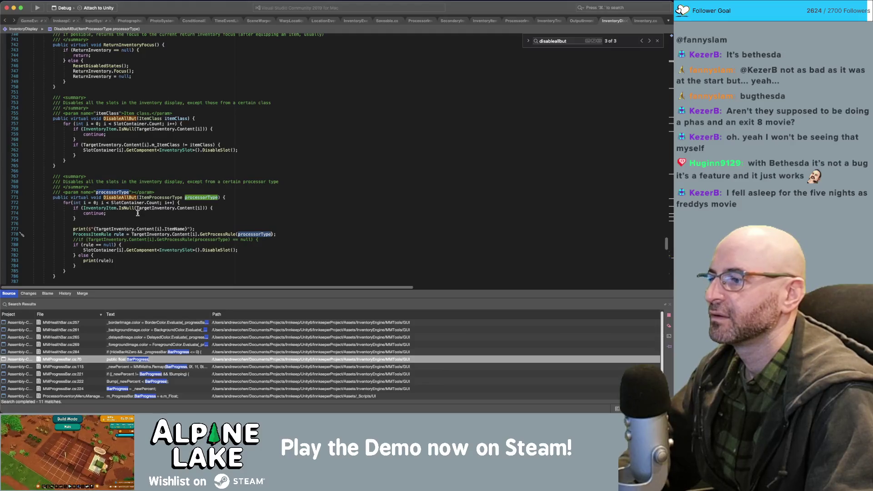
{"action": "left_click", "coordinate": [235, 236]}
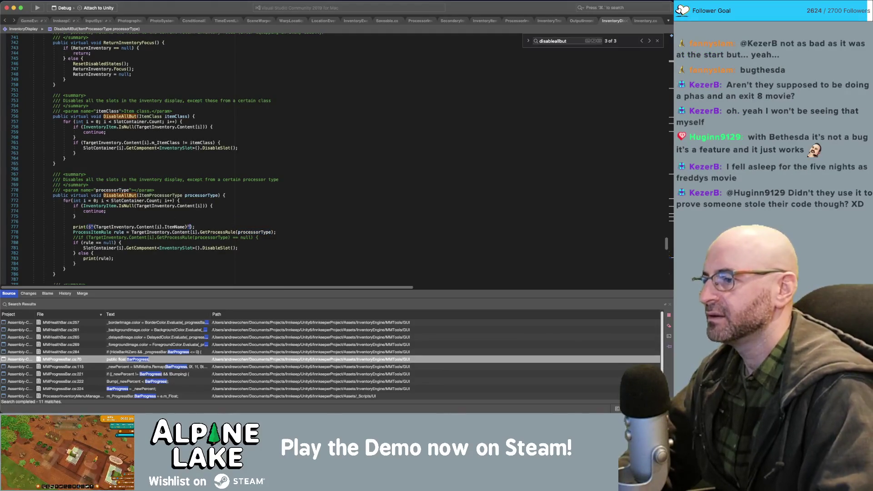
{"action": "key", "text": "Left"}
{"action": "type", "text": "check"}
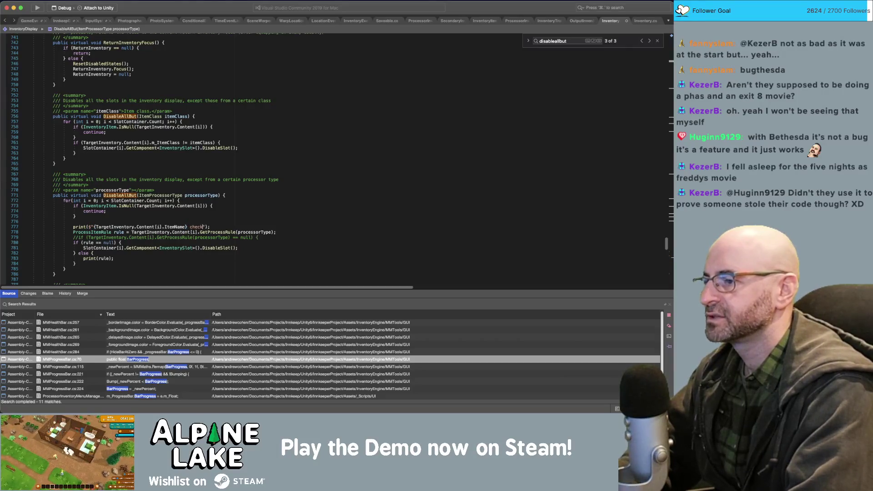
{"action": "type", "text": "ing fo"}
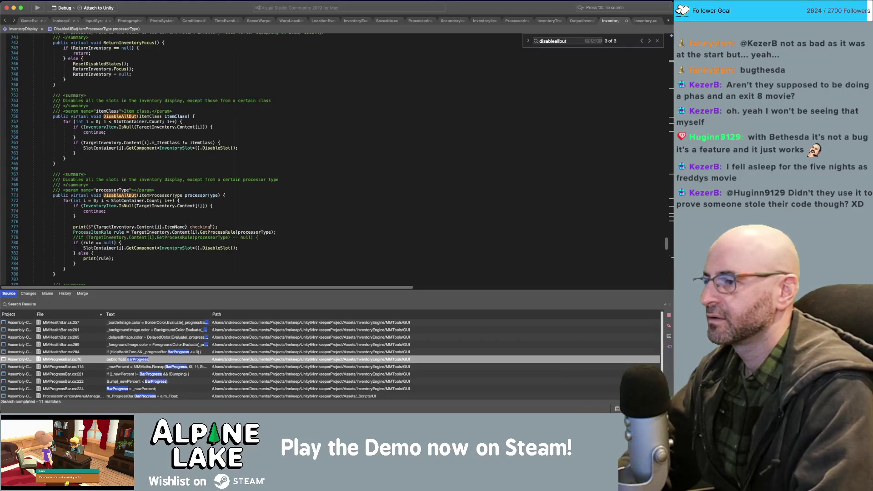
{"action": "key", "text": "alt+BackSpace"}
{"action": "key", "text": "Return"}
{"action": "type", "text": "print("}
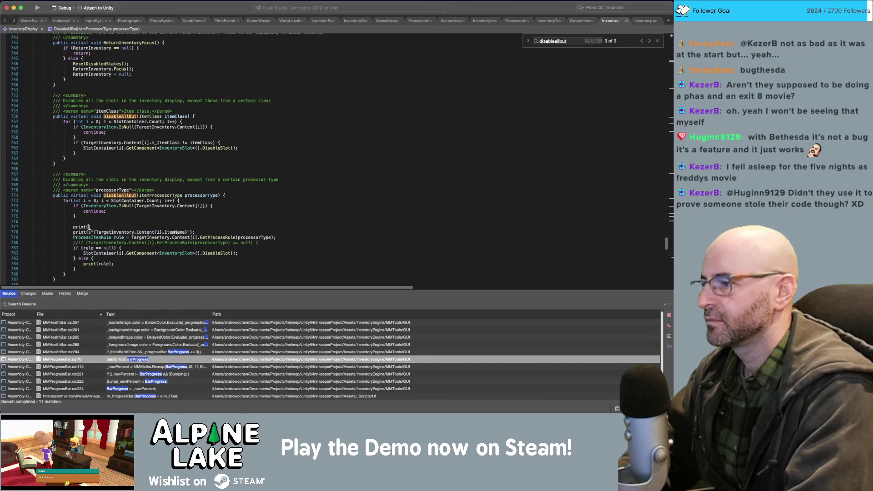
{"action": "type", "text": "$\"Ch"}
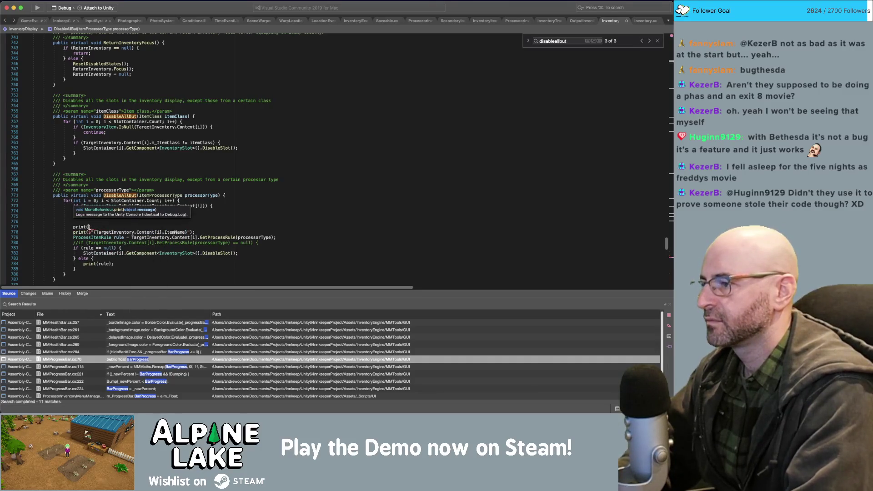
{"action": "type", "text": "\"Check for"}
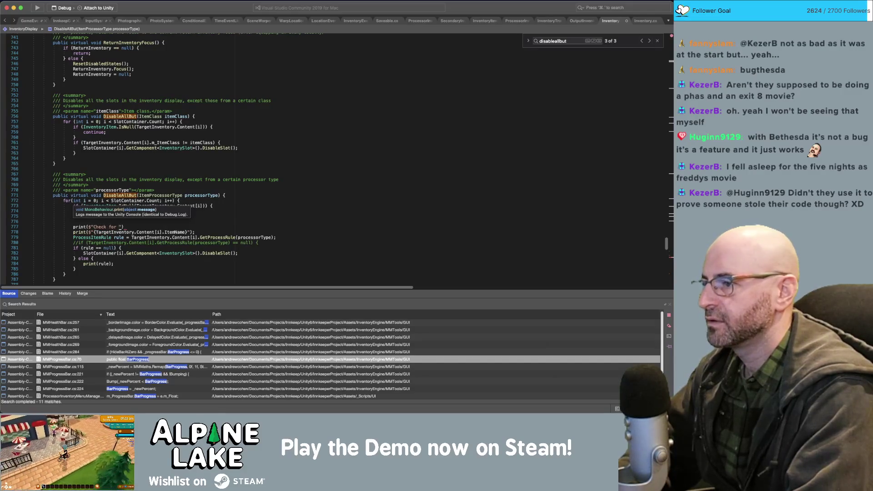
{"action": "type", "text": "{}rocessorType"}
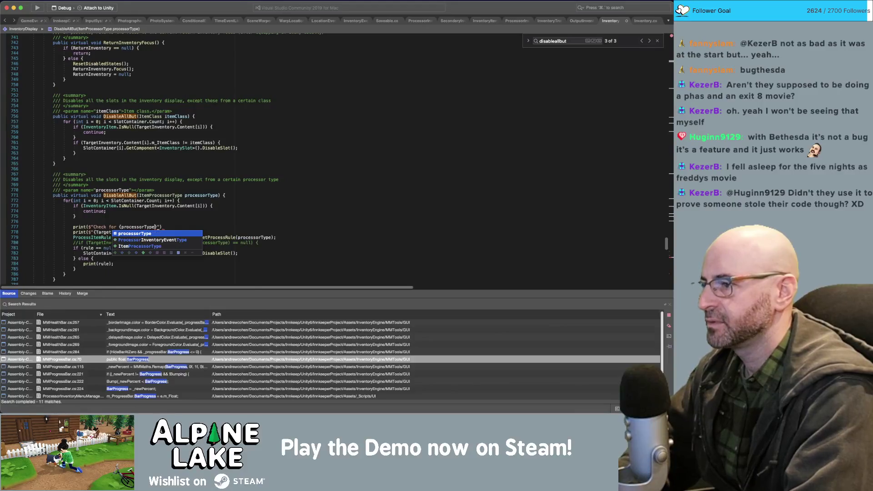
{"action": "key", "text": "Return"}
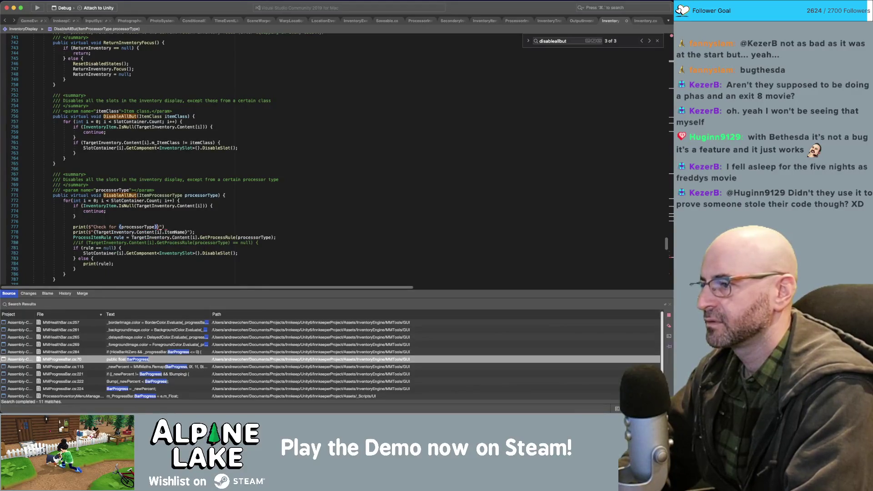
{"action": "type", "text": "rule"}
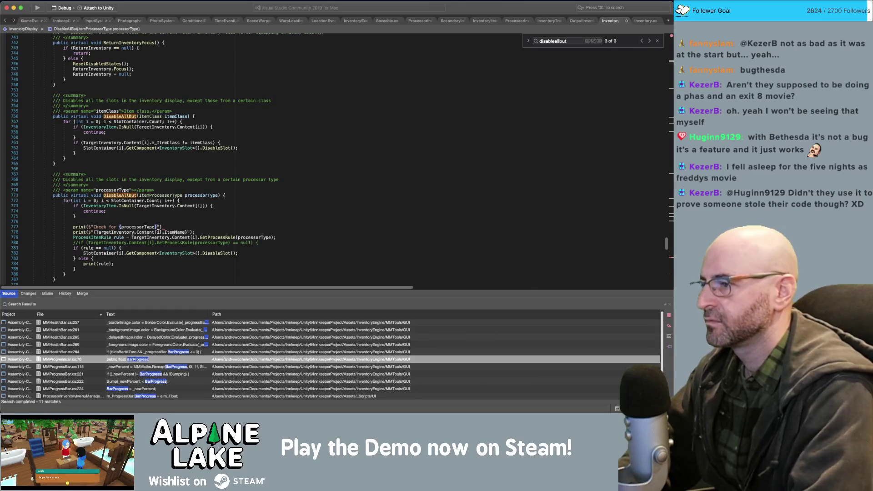
Move the print line above the slot loop, align its indent and add the missing semicolon.
{"action": "key", "text": "alt+Up"}
{"action": "key", "text": "alt+Up"}
{"action": "key", "text": "alt+Up"}
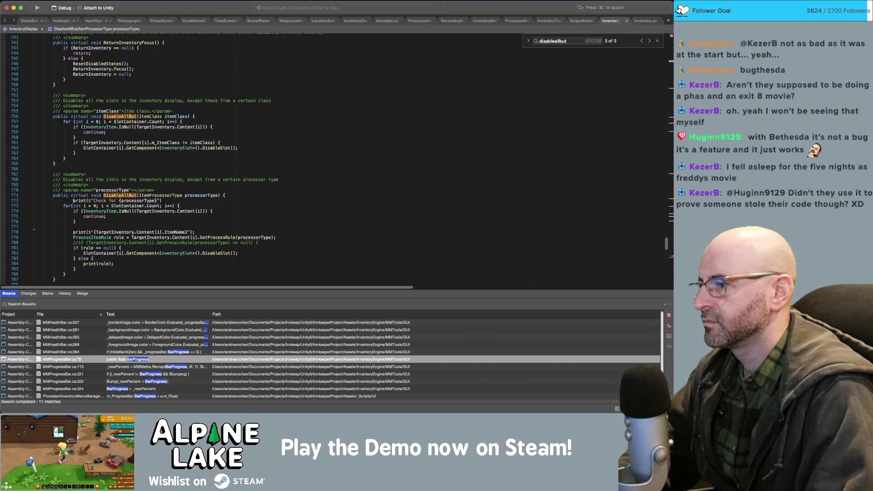
{"action": "key", "text": "shift+Tab"}
{"action": "key", "text": "End"}
{"action": "type", "text": ";"}
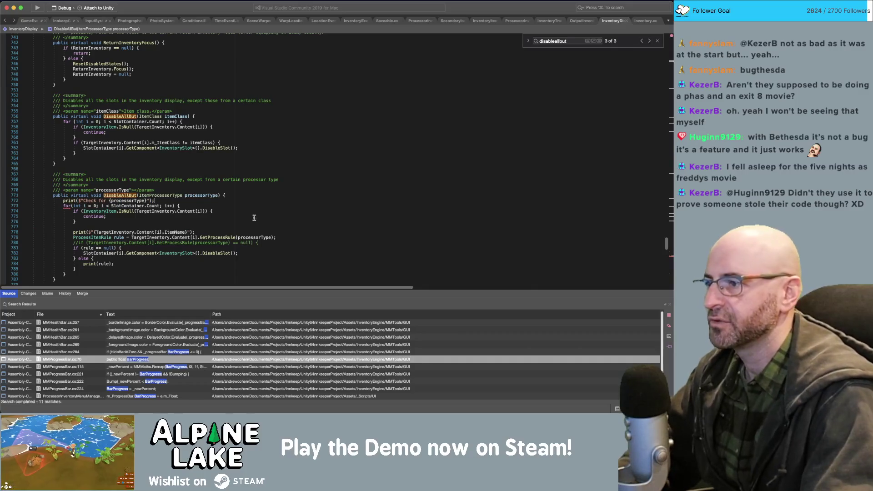
{"action": "left_click", "coordinate": [291, 169]}
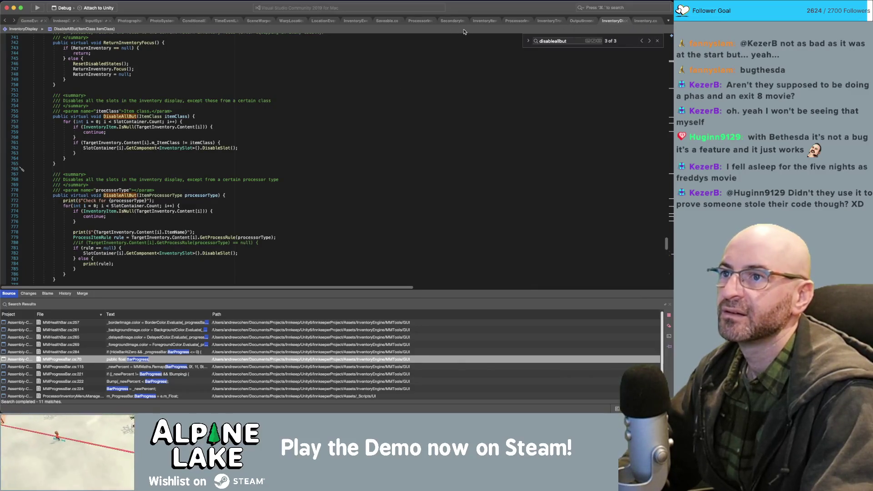
Inspect OnOpen's DisableAllBut call and m_ItemProcessorType, check InventoryItem.cs, then view ProcessorInventory.cs.
{"action": "left_click", "coordinate": [418, 21]}
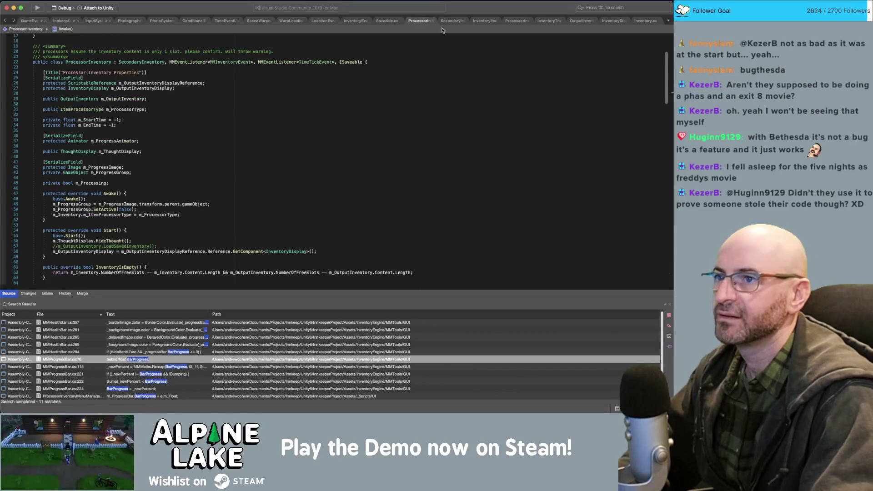
{"action": "left_click", "coordinate": [518, 22]}
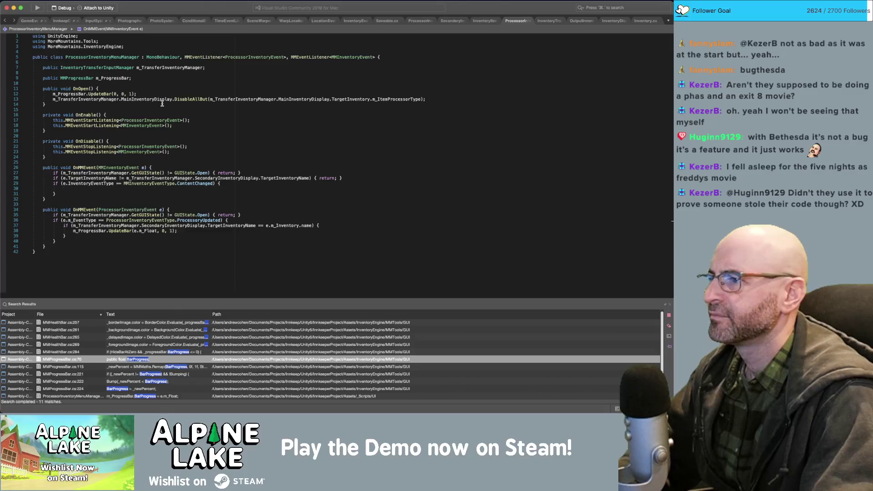
{"action": "left_click", "coordinate": [355, 95]}
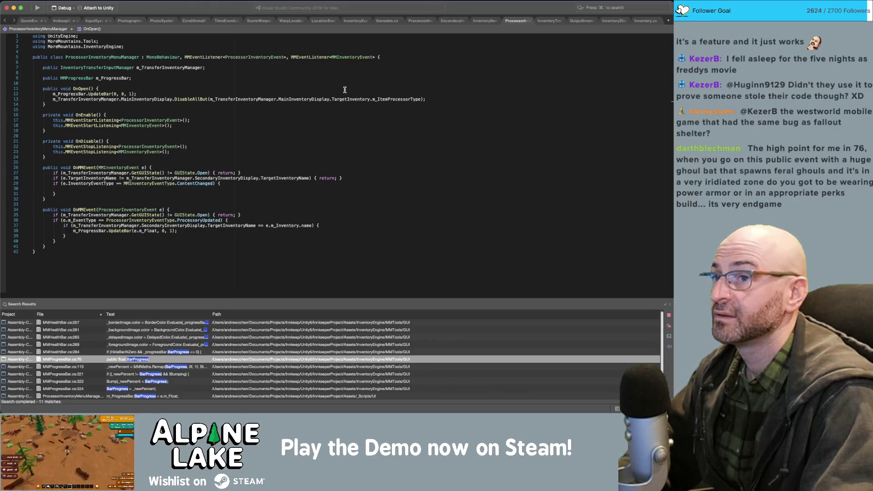
{"action": "left_click", "coordinate": [384, 98]}
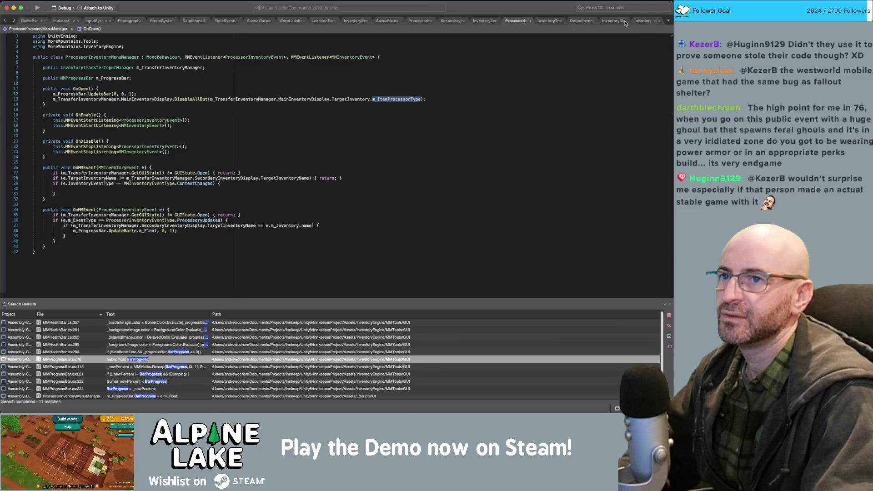
{"action": "left_click", "coordinate": [483, 23]}
{"action": "left_click", "coordinate": [517, 21]}
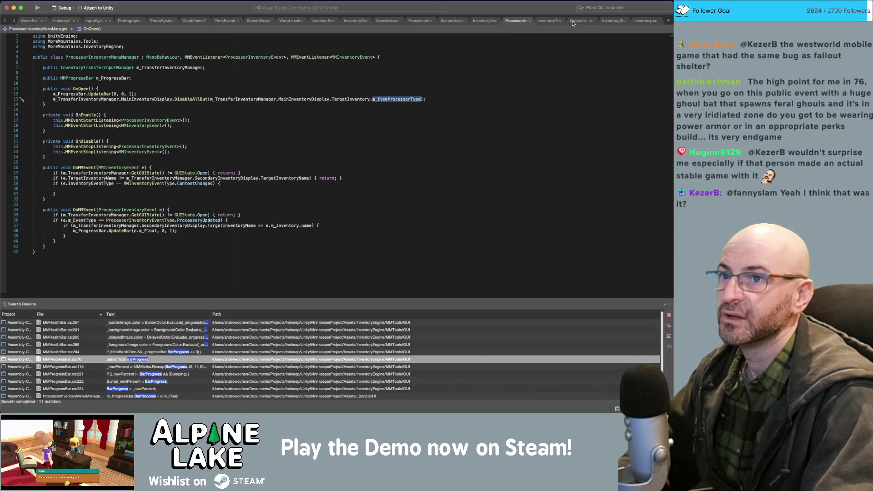
{"action": "left_click", "coordinate": [418, 20]}
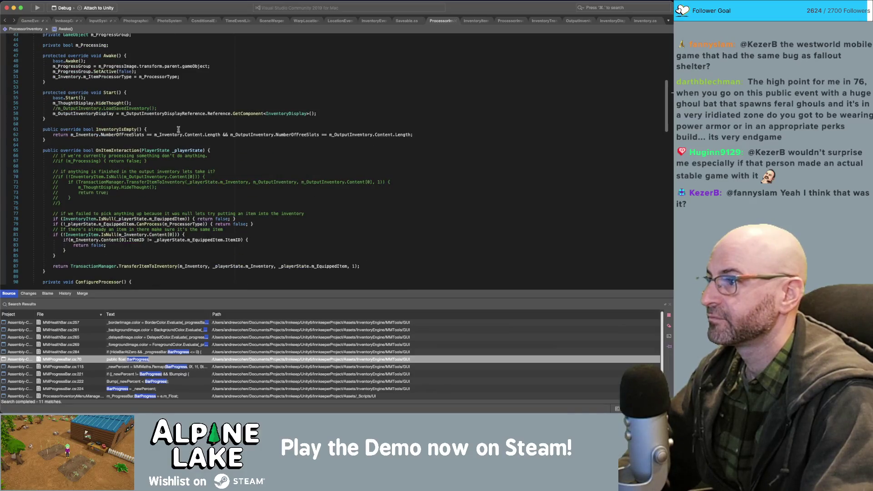
{"action": "scroll", "coordinate": [167, 134], "scroll_direction": "down", "scroll_amount": 2}
{"action": "scroll", "coordinate": [167, 133], "scroll_direction": "down", "scroll_amount": 14}
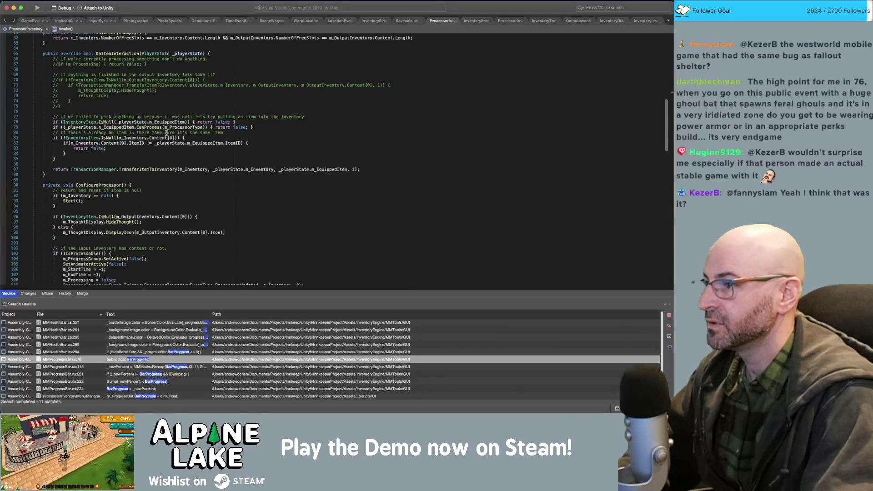
{"action": "scroll", "coordinate": [166, 134], "scroll_direction": "down", "scroll_amount": 3}
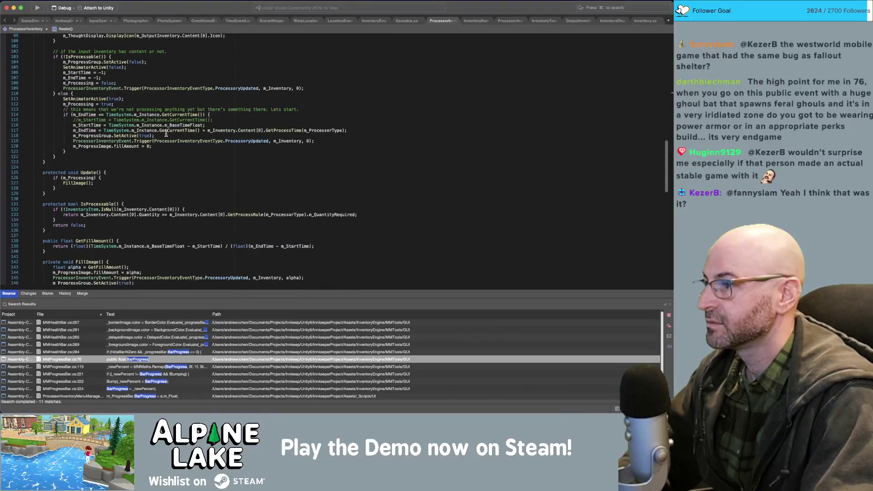
{"action": "scroll", "coordinate": [166, 134], "scroll_direction": "up", "scroll_amount": 20}
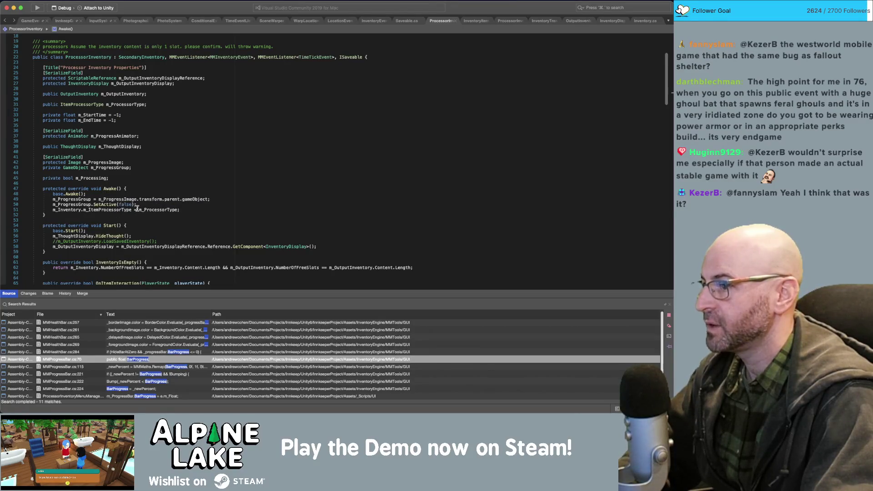
{"action": "left_click", "coordinate": [157, 210]}
{"action": "left_click", "coordinate": [71, 210]}
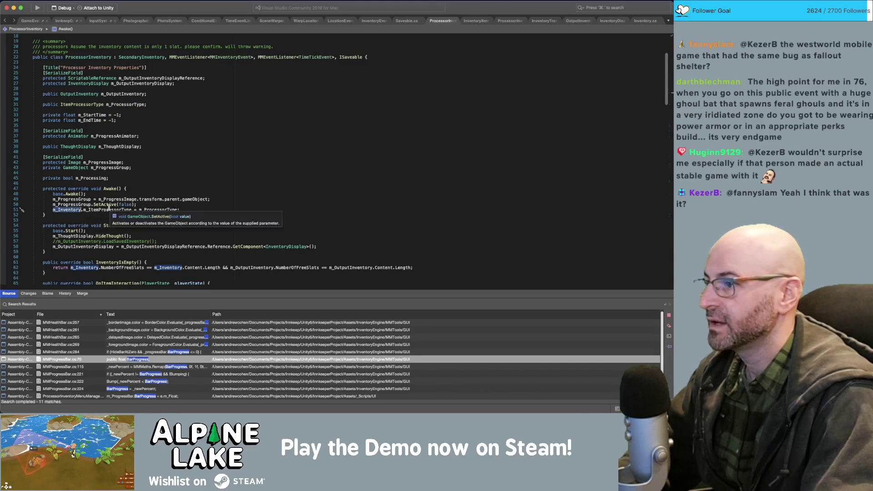
{"action": "left_click", "coordinate": [117, 208]}
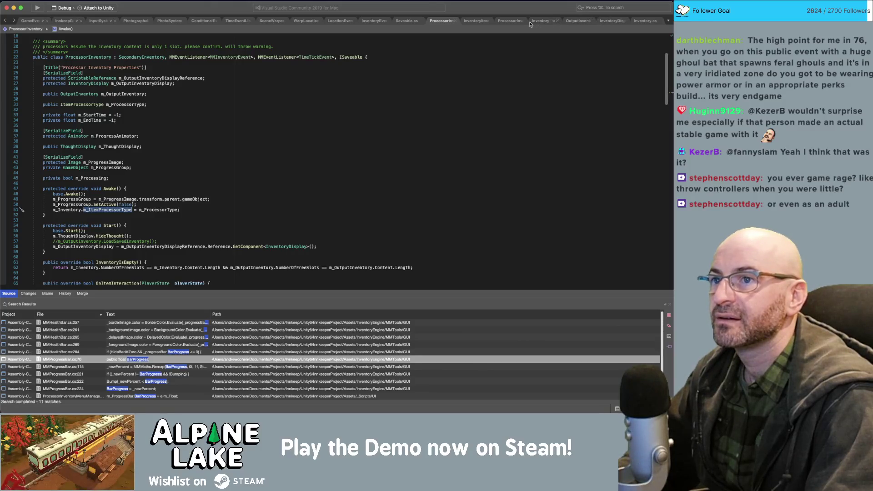
Change the second MainInventoryDisplay on line 13 to SecondaryInventoryDisplay and return to Unity.
{"action": "left_click", "coordinate": [508, 21]}
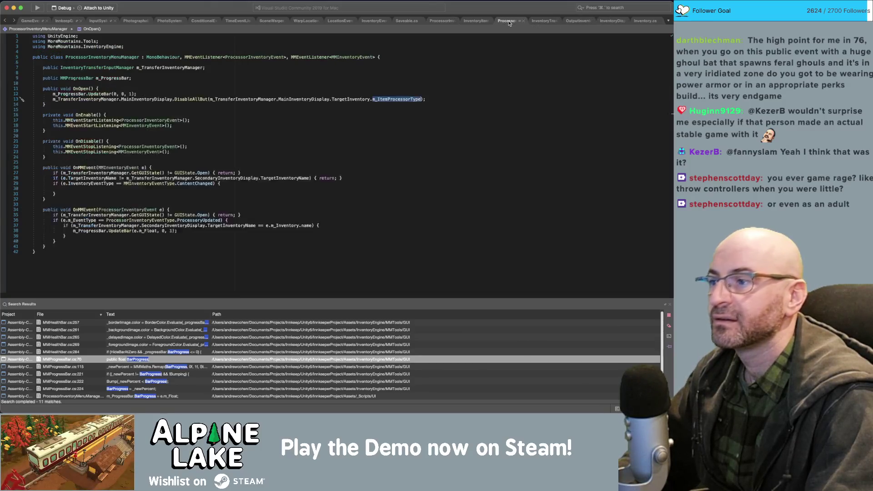
{"action": "left_click", "coordinate": [304, 99]}
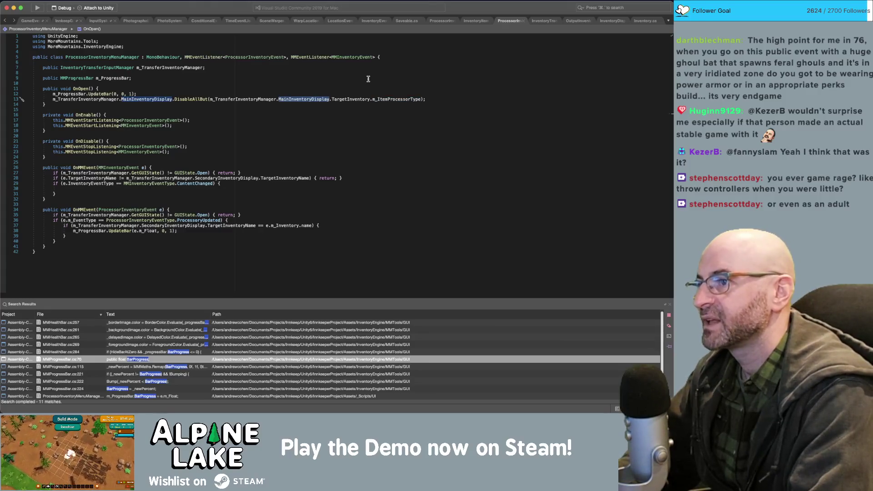
{"action": "double_click", "coordinate": [304, 99]}
{"action": "type", "text": "Second"}
{"action": "key", "text": "Return"}
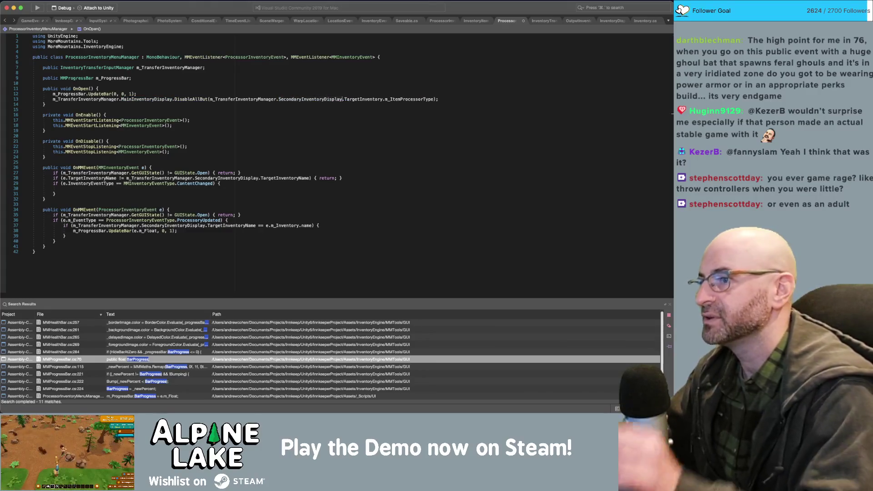
{"action": "left_click", "coordinate": [329, 111]}
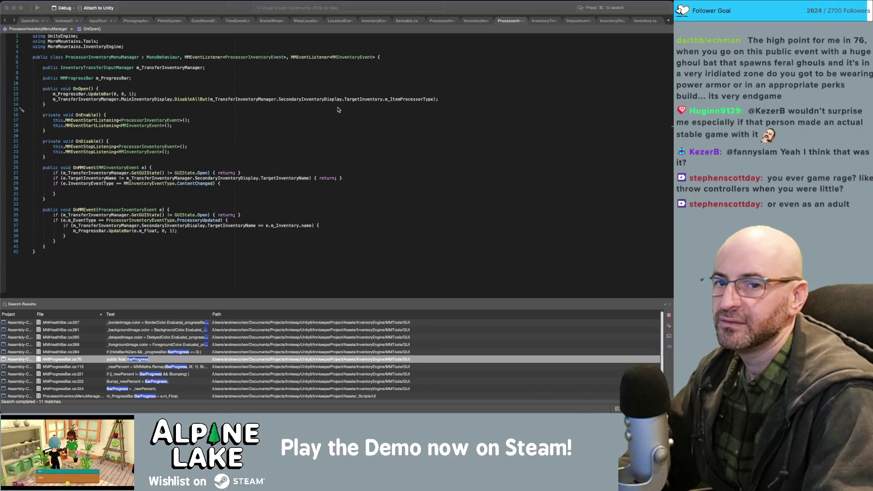
{"action": "key", "text": "super+Tab"}
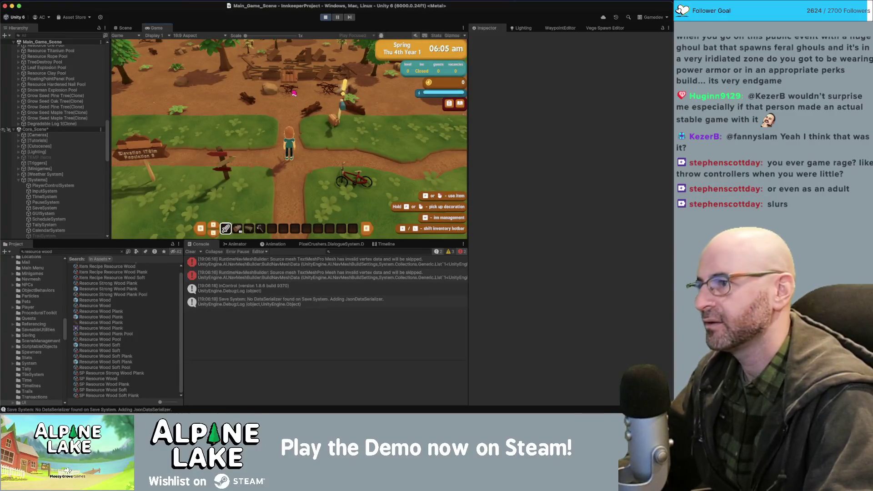
Walk the character, place a table saw beside it and open its processor panel.
{"action": "key", "text": "a"}
{"action": "key", "text": "w"}
{"action": "scroll", "coordinate": [286, 109], "scroll_direction": "down", "scroll_amount": 2}
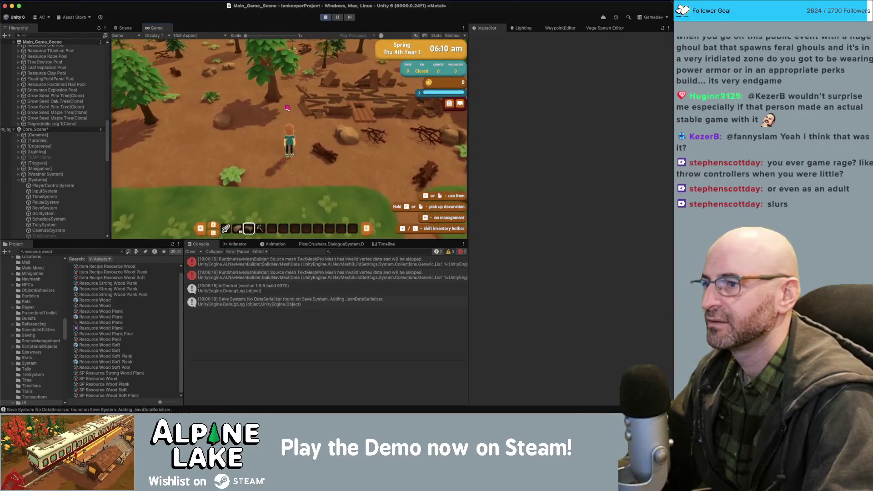
{"action": "left_click", "coordinate": [287, 138]}
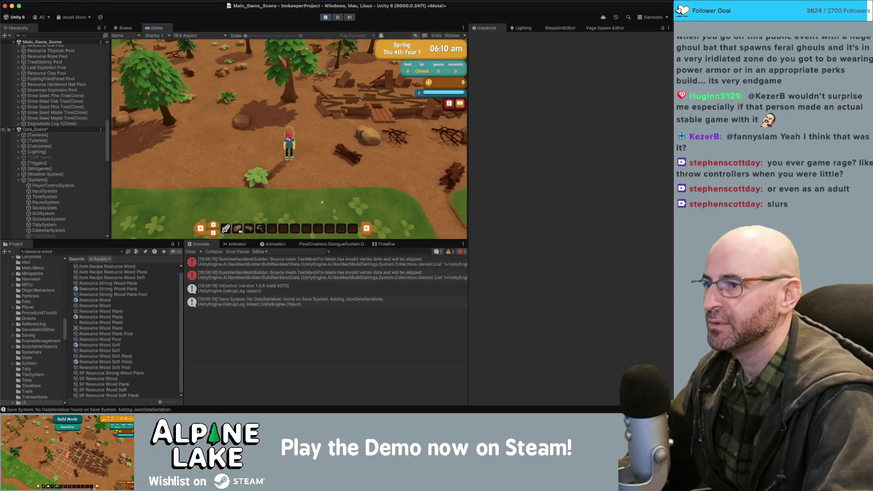
{"action": "key", "text": "Return"}
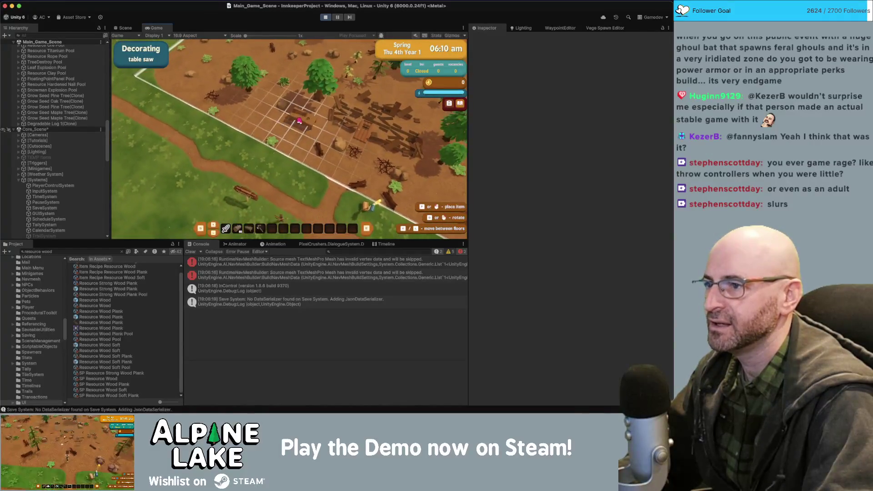
{"action": "left_click", "coordinate": [300, 118]}
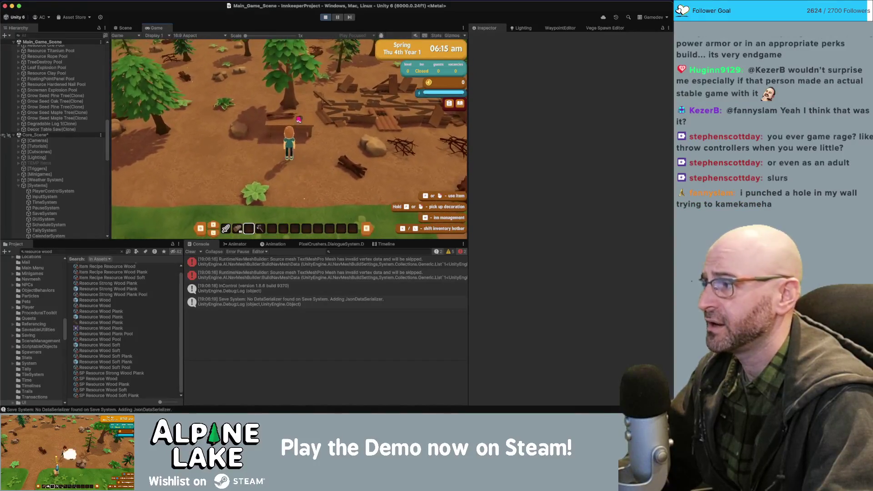
{"action": "left_click", "coordinate": [299, 120]}
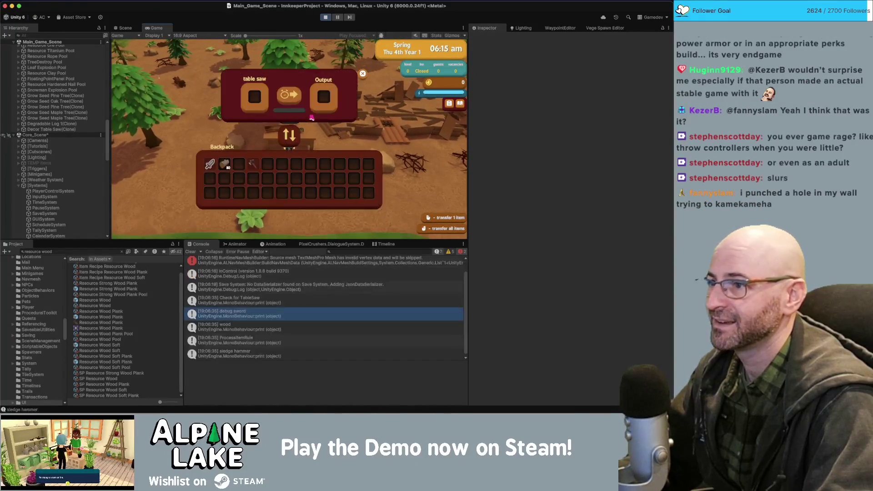
Try moving the debug sword, wood and sledge hammer from the backpack into the table saw slot.
{"action": "key", "text": "Left"}
{"action": "key", "text": "Down"}
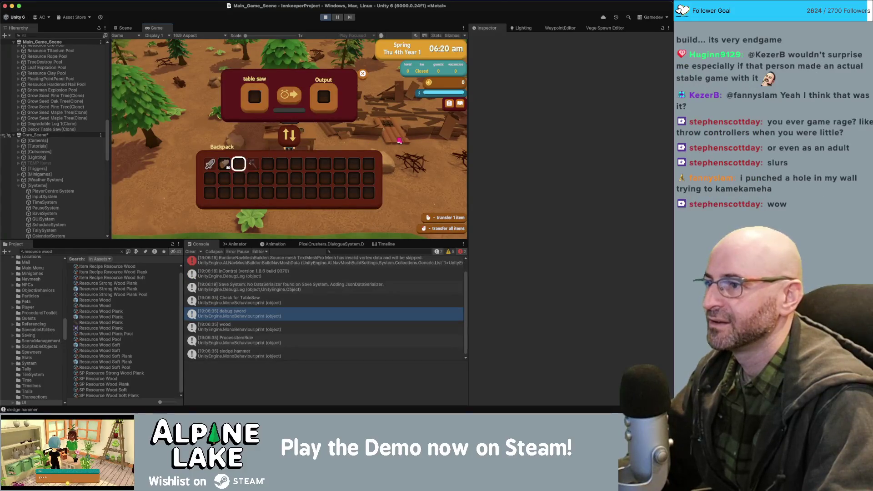
{"action": "key", "text": "Left"}
{"action": "left_click", "coordinate": [399, 141]}
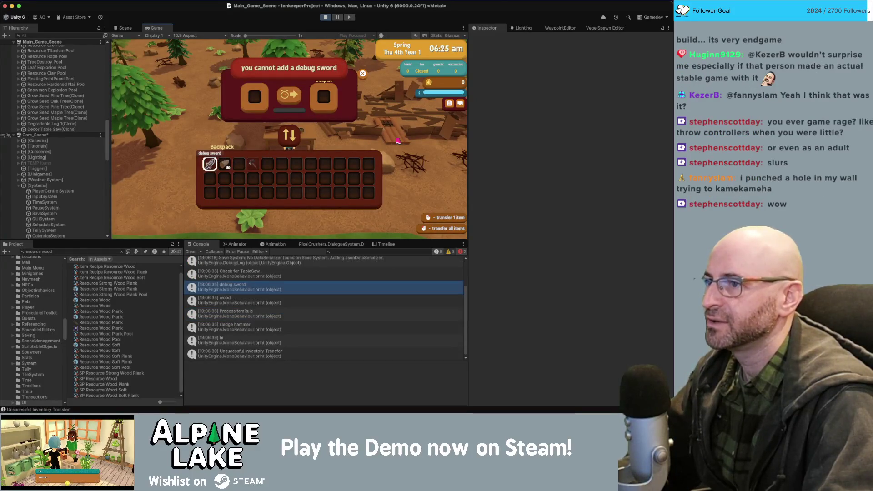
{"action": "key", "text": "Right"}
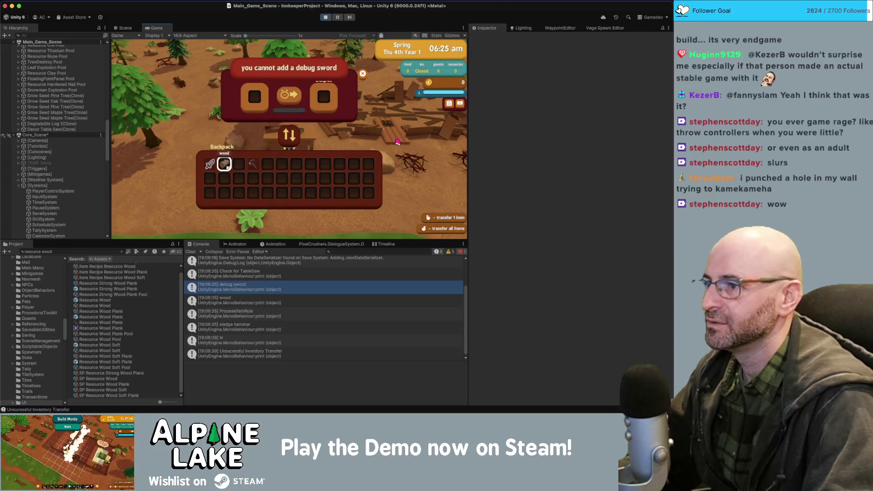
{"action": "key", "text": "Up"}
{"action": "key", "text": "Right"}
{"action": "key", "text": "Down"}
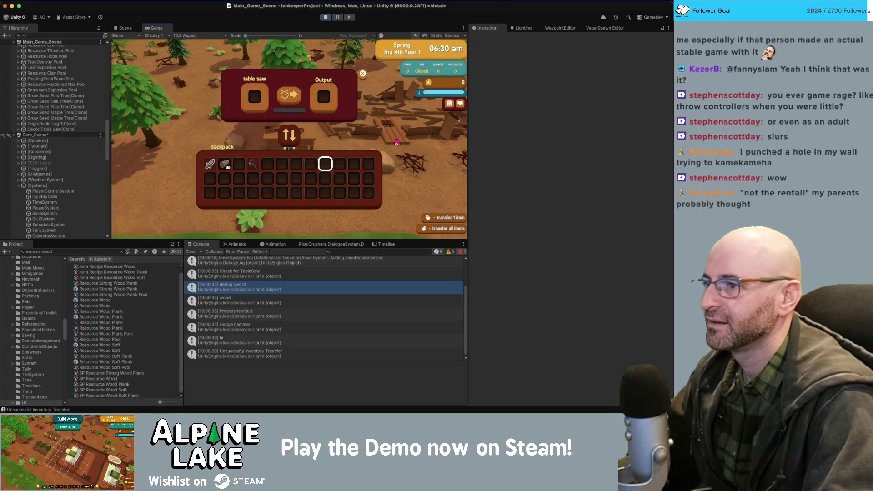
{"action": "key", "text": "Down"}
{"action": "key", "text": "Left"}
{"action": "key", "text": "Left"}
{"action": "key", "text": "Up"}
{"action": "key", "text": "Left"}
{"action": "left_click", "coordinate": [397, 142]}
Cycle the backpack selection back to the wood, stop the game, and open the 'wood' log's script line.
{"action": "key", "text": "Up"}
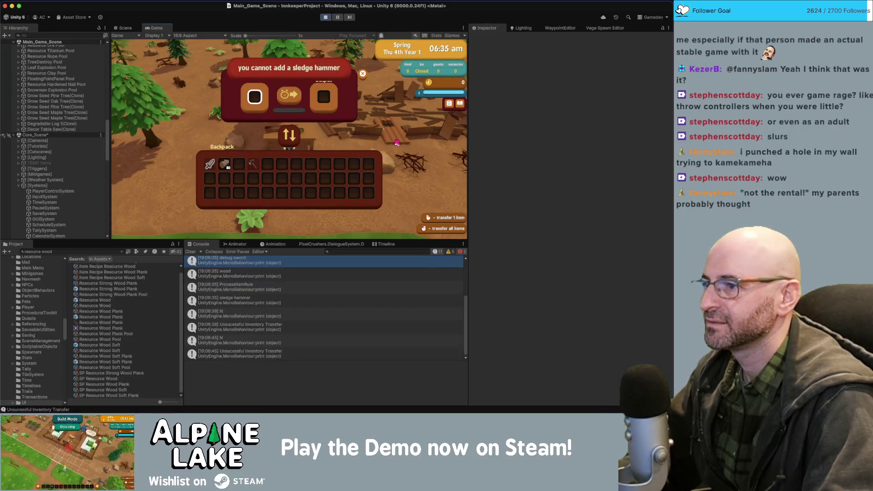
{"action": "key", "text": "Down"}
{"action": "key", "text": "Down"}
{"action": "key", "text": "Up"}
{"action": "key", "text": "Left"}
{"action": "key", "text": "Left"}
{"action": "key", "text": "Left"}
{"action": "key", "text": "Right"}
{"action": "key", "text": "Right"}
{"action": "key", "text": "Right"}
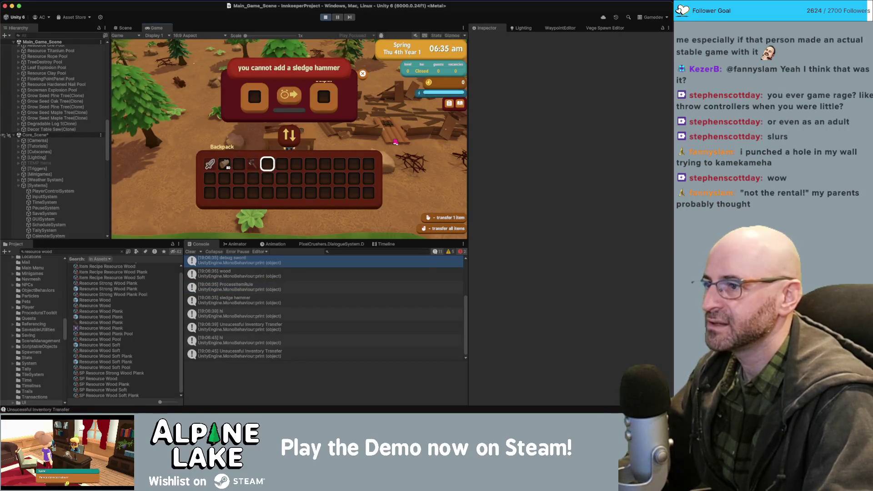
{"action": "key", "text": "Left"}
{"action": "key", "text": "Left"}
{"action": "key", "text": "Left"}
{"action": "key", "text": "Right"}
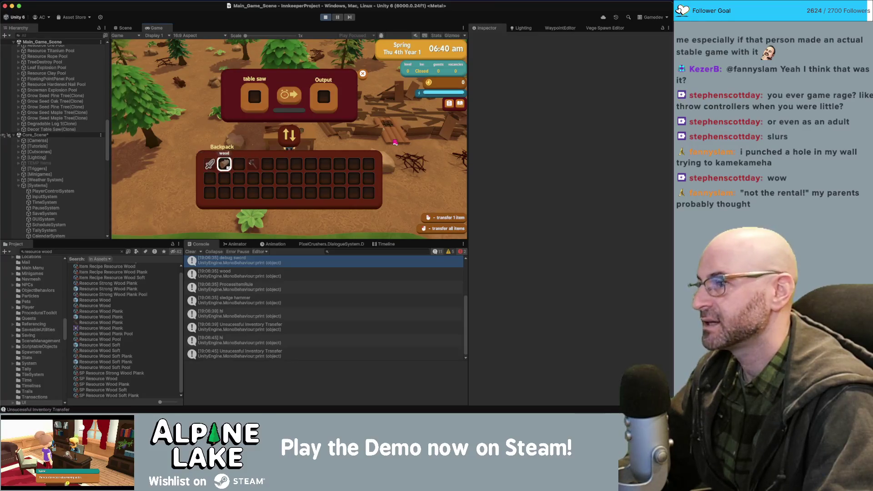
{"action": "key", "text": "Right"}
{"action": "key", "text": "Left"}
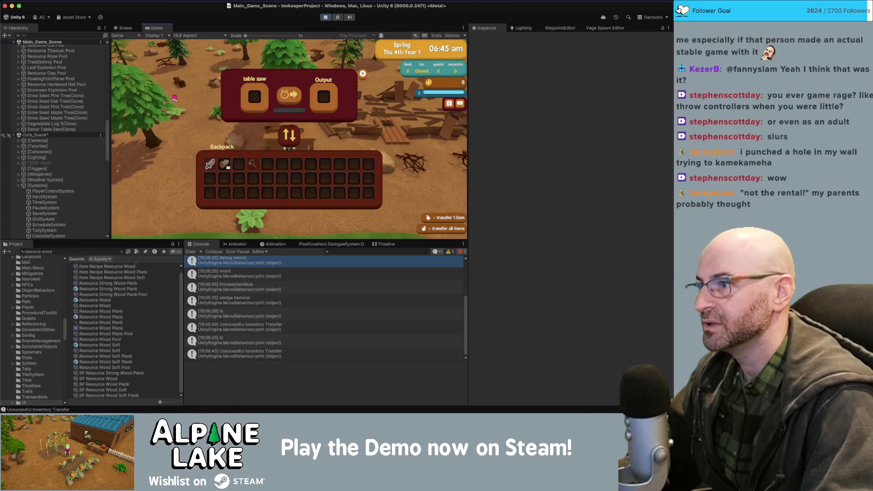
{"action": "left_click", "coordinate": [325, 17]}
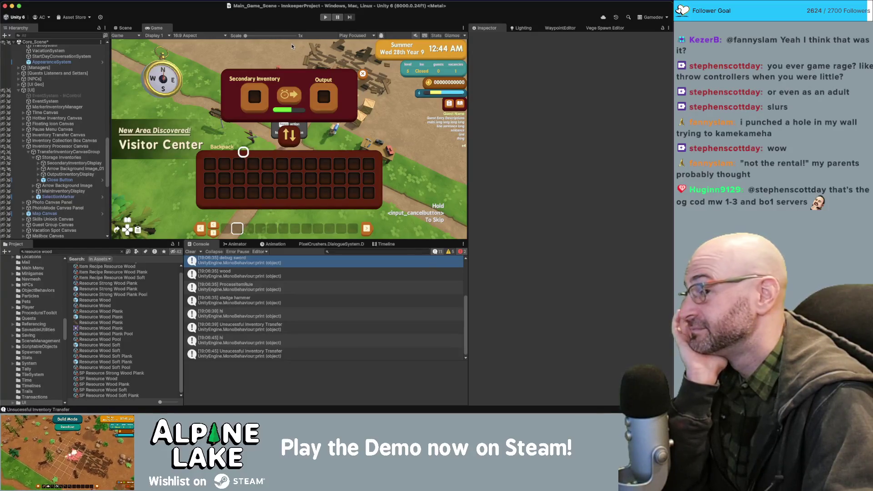
{"action": "double_click", "coordinate": [261, 278]}
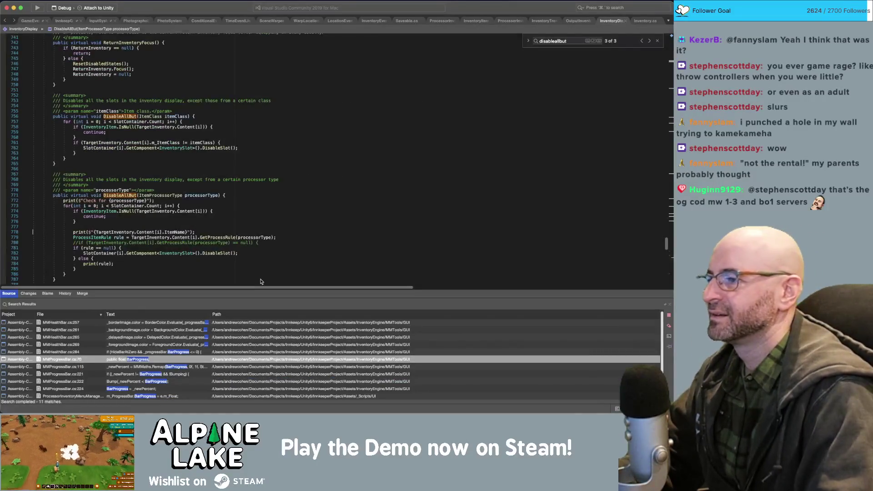
Delete the print(ItemName) line and ProcessItemRule variable, and uncomment the GetProcessRule null check.
{"action": "key", "text": "super+shift+Left"}
{"action": "key", "text": "BackSpace"}
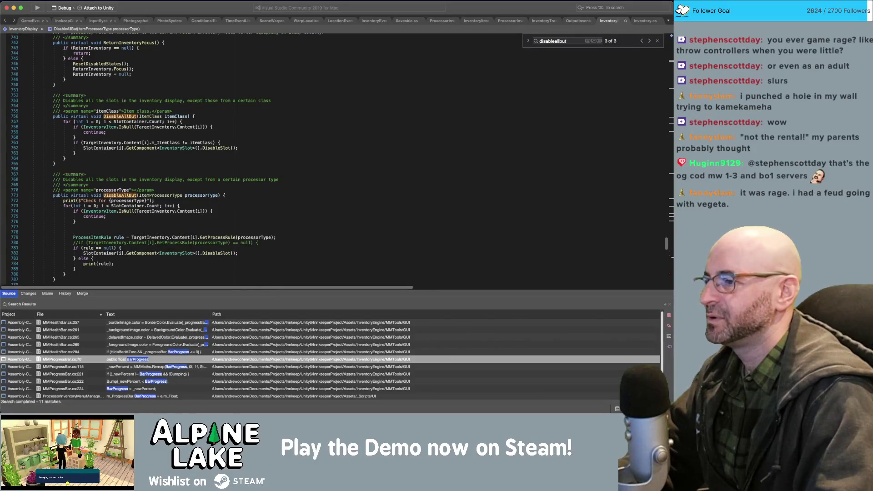
{"action": "key", "text": "super+shift+Left"}
{"action": "key", "text": "BackSpace"}
{"action": "key", "text": "Delete"}
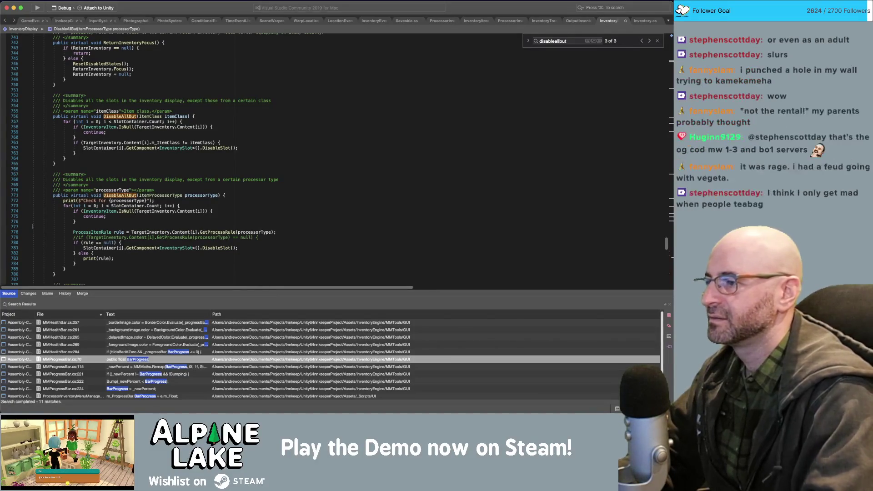
{"action": "key", "text": "super+Right"}
{"action": "key", "text": "Down"}
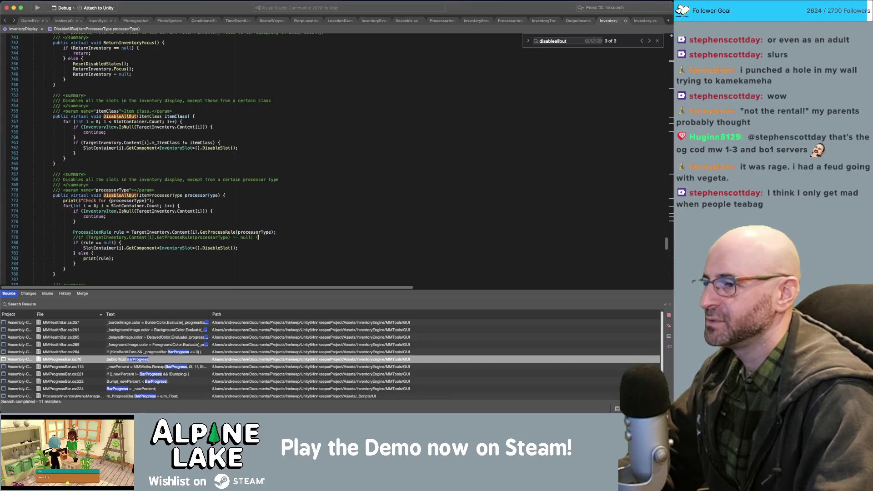
{"action": "key", "text": "super+BackSpace"}
{"action": "key", "text": "Down"}
{"action": "key", "text": "Down"}
{"action": "key", "text": "super+shift+Right"}
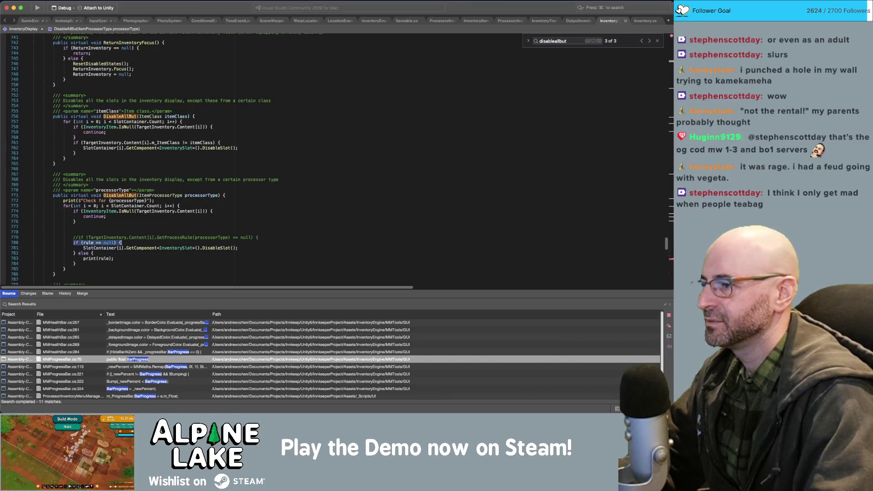
{"action": "key", "text": "BackSpace"}
{"action": "key", "text": "Up"}
{"action": "key", "text": "super+slash"}
Remove the else { print(rule); } branch and the blank line left in the loop.
{"action": "key", "text": "Down"}
{"action": "key", "text": "BackSpace"}
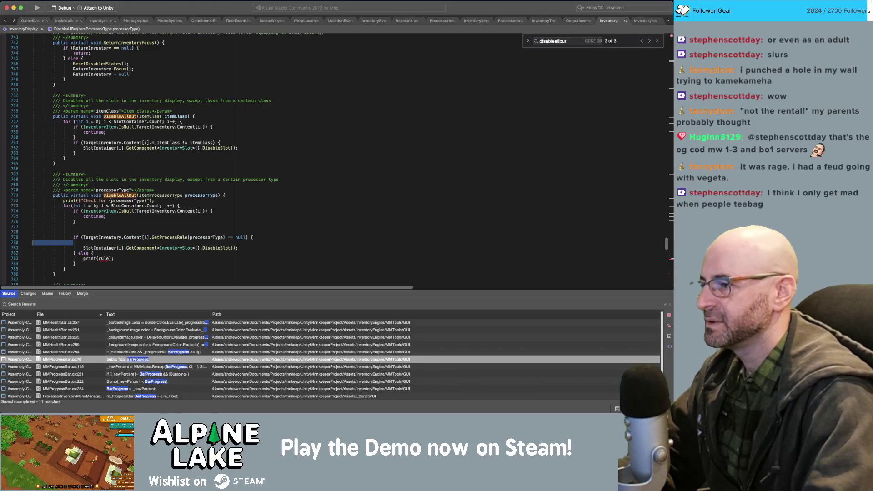
{"action": "key", "text": "Down"}
{"action": "key", "text": "Down"}
{"action": "key", "text": "shift+Down"}
{"action": "key", "text": "shift+Down"}
{"action": "key", "text": "shift+alt+Left"}
{"action": "key", "text": "shift+alt+Left"}
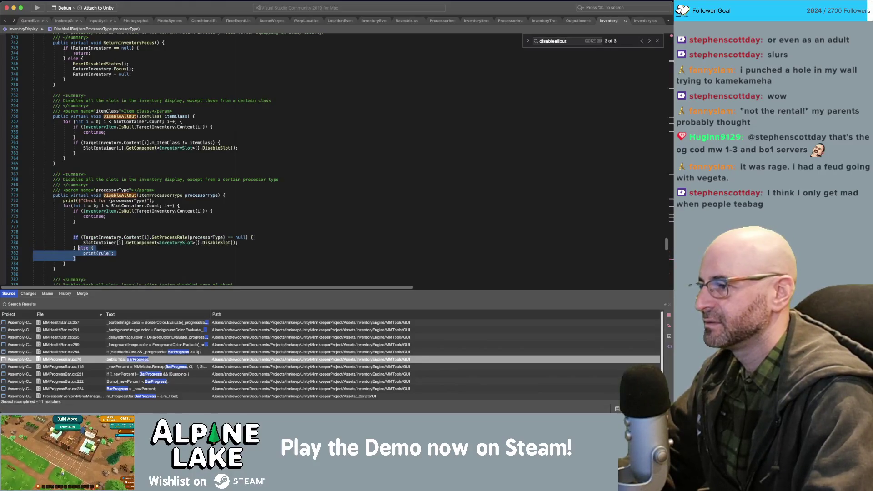
{"action": "key", "text": "BackSpace"}
{"action": "key", "text": "Up"}
{"action": "key", "text": "Up"}
{"action": "key", "text": "Up"}
{"action": "key", "text": "super+shift+Left"}
{"action": "key", "text": "BackSpace"}
{"action": "key", "text": "BackSpace"}
{"action": "left_click", "coordinate": [382, 141]}
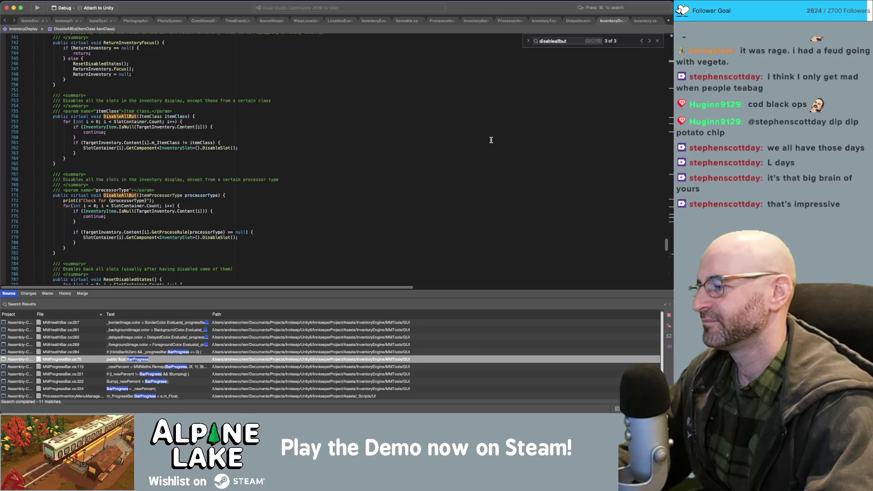
Delete the print("Check for {processorType}") line from DisableAllBut and switch back to Unity.
{"action": "left_click", "coordinate": [419, 111]}
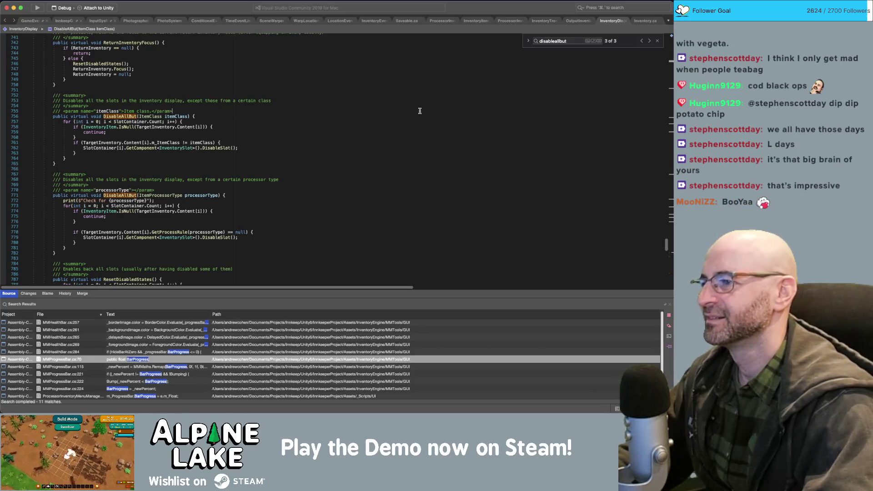
{"action": "left_click", "coordinate": [370, 207]}
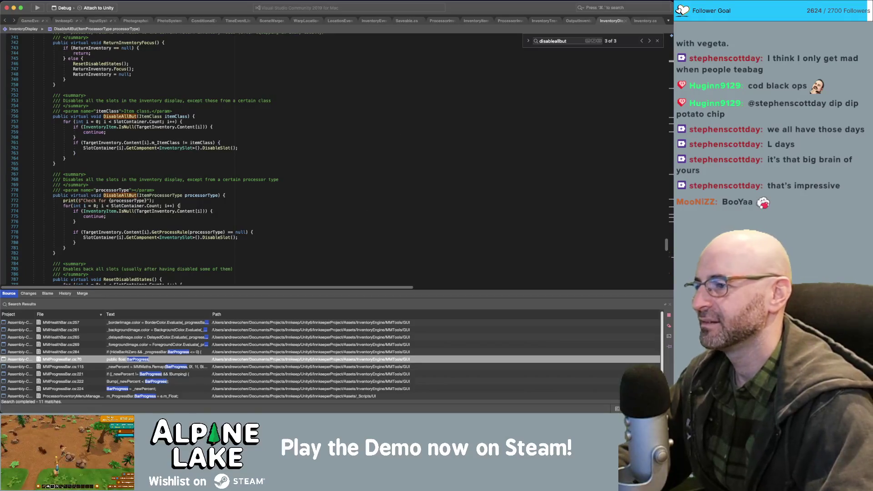
{"action": "key", "text": "Up"}
{"action": "key", "text": "shift+Home"}
{"action": "key", "text": "shift+Home"}
{"action": "key", "text": "BackSpace"}
{"action": "key", "text": "BackSpace"}
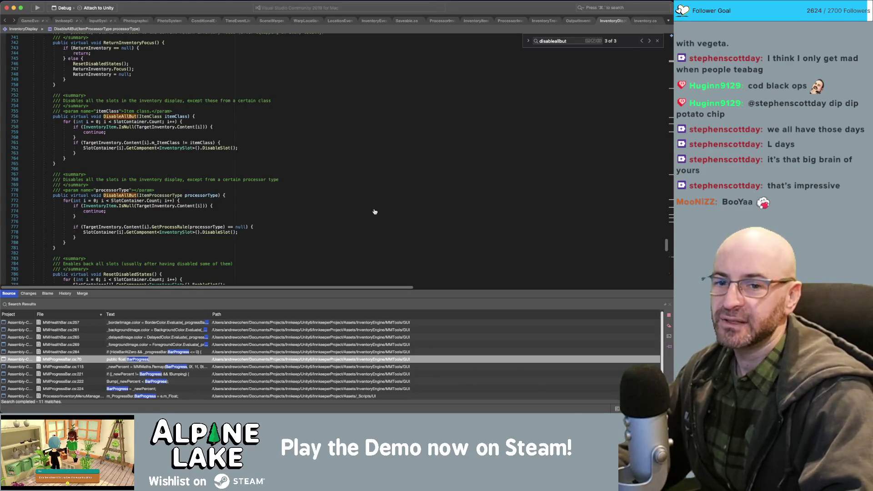
{"action": "key", "text": "super+Tab"}
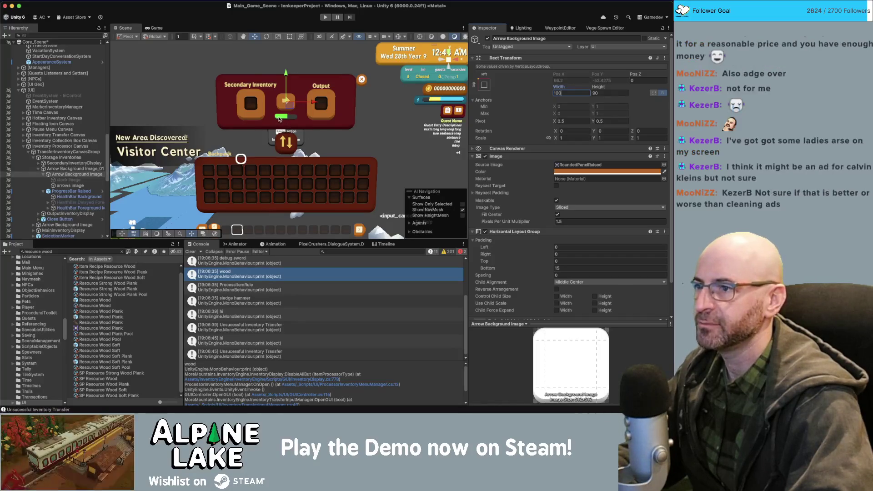
Set Storage Inventories' Horizontal Layout Group Spacing to 20, comparing with the parent TransferInventoryCanvasGroup.
{"action": "left_click", "coordinate": [64, 158]}
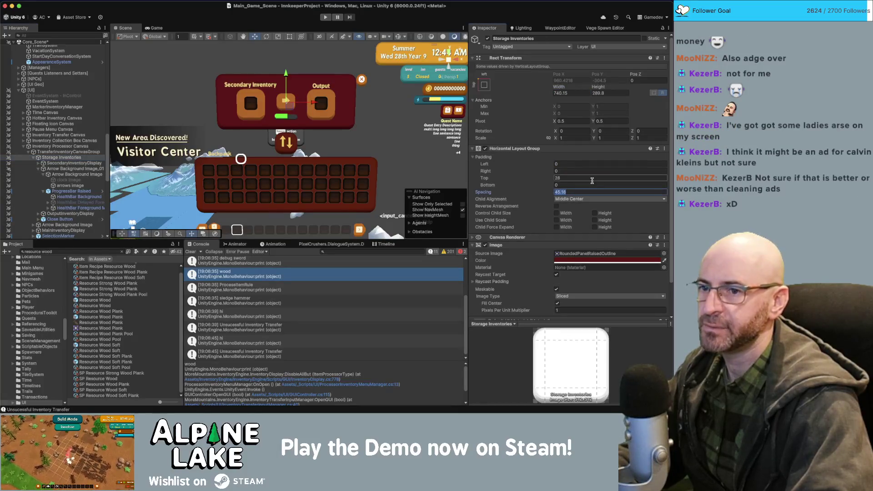
{"action": "type", "text": "20"}
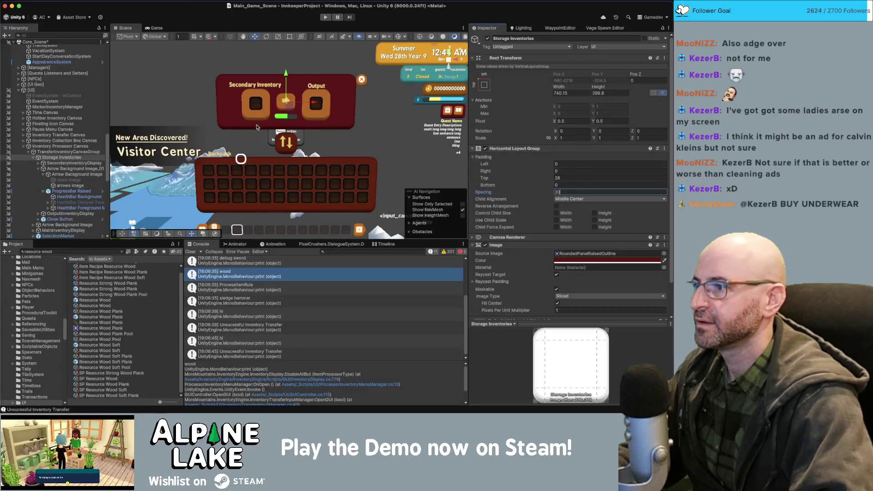
{"action": "left_click", "coordinate": [135, 141]}
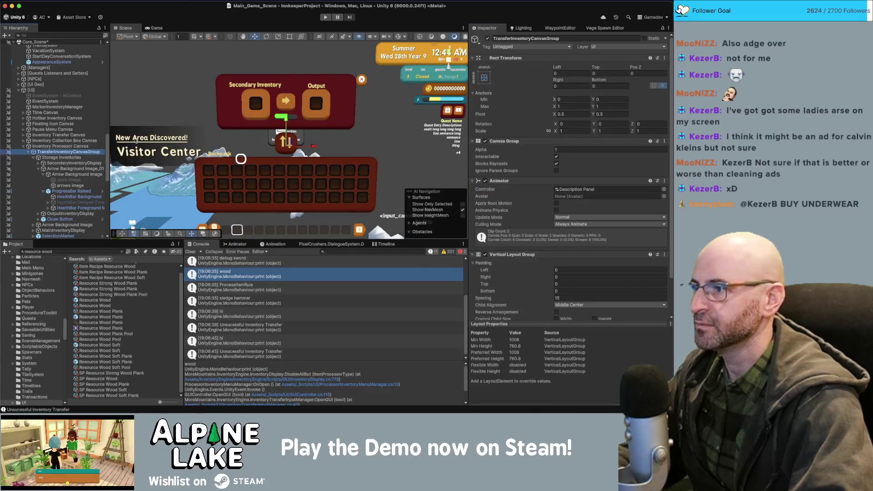
{"action": "left_click", "coordinate": [59, 158]}
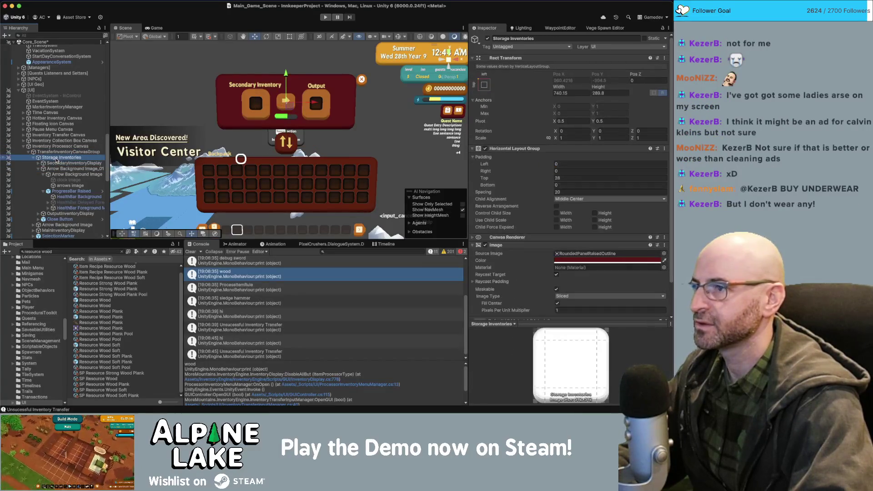
{"action": "mouse_move", "coordinate": [559, 87]}
{"action": "left_mouse_down"}
{"action": "mouse_move", "coordinate": [248, 118]}
{"action": "mouse_move", "coordinate": [93, 119]}
{"action": "left_mouse_up"}
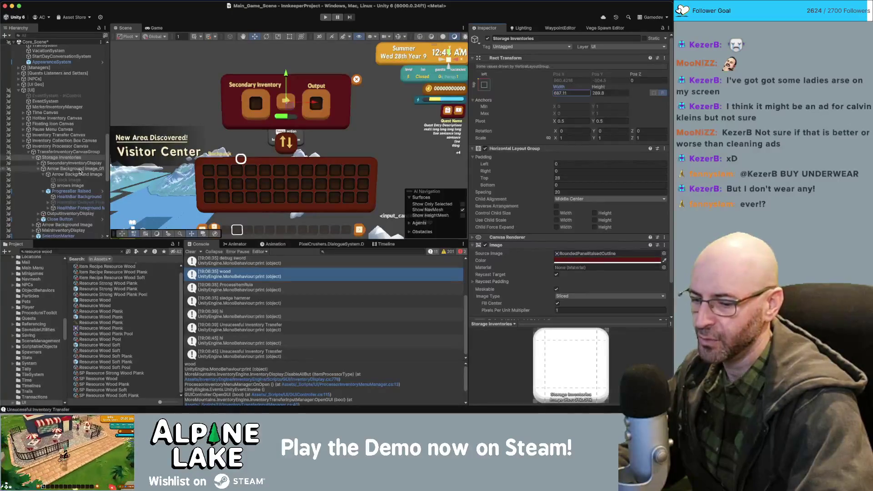
Select SecondaryInventoryDisplay's InventoryTitle child and enter 'Washing Machine' as its title text.
{"action": "left_click", "coordinate": [80, 163]}
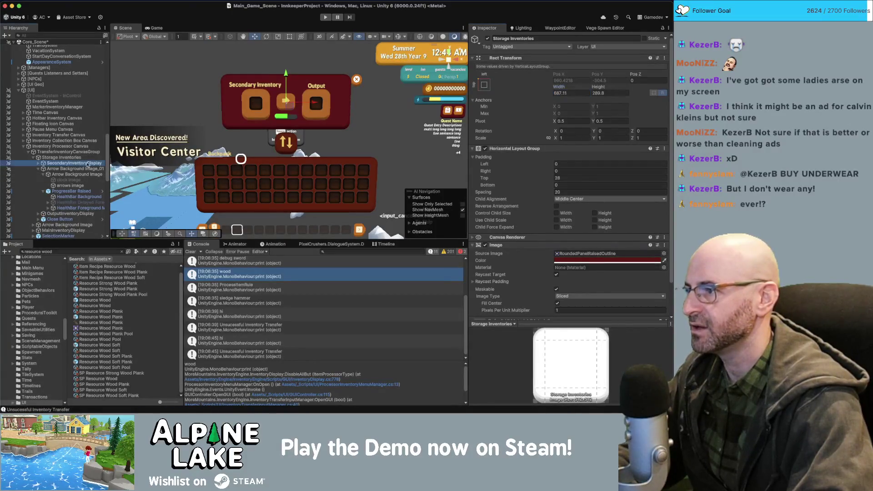
{"action": "key", "text": "Right"}
{"action": "key", "text": "Down"}
{"action": "key", "text": "Down"}
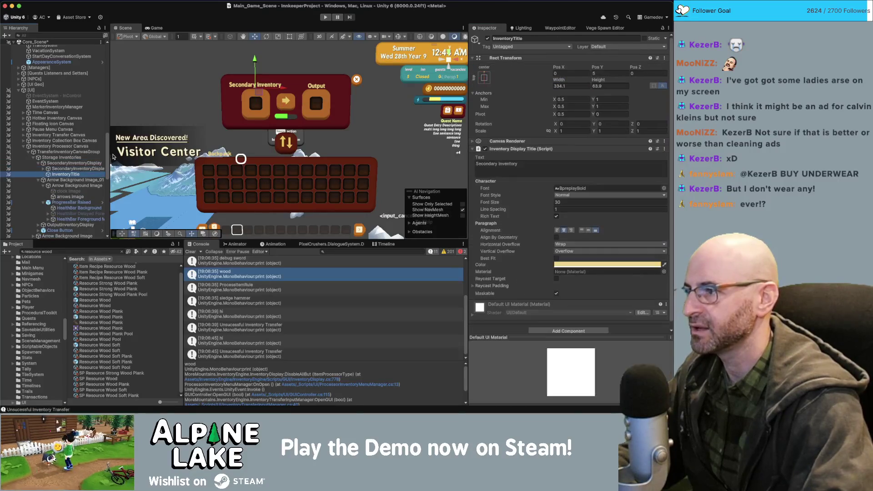
{"action": "left_click", "coordinate": [562, 162]}
{"action": "type", "text": "Wa"}
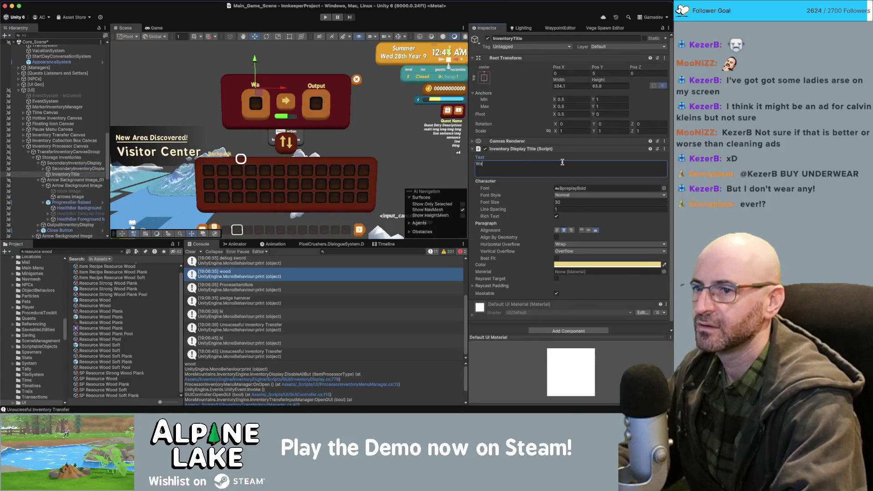
{"action": "type", "text": "shing Machine"}
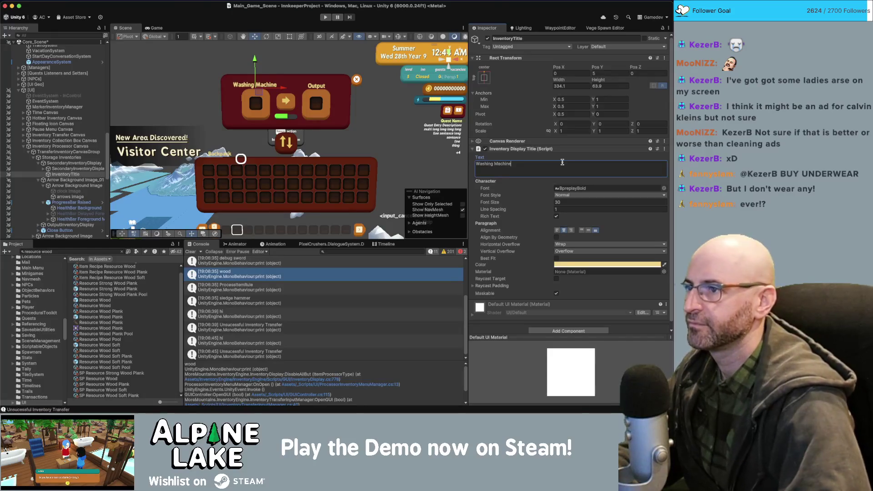
Set Storage Inventories' Rect Transform width to 640 and height to 290.
{"action": "left_click", "coordinate": [68, 157]}
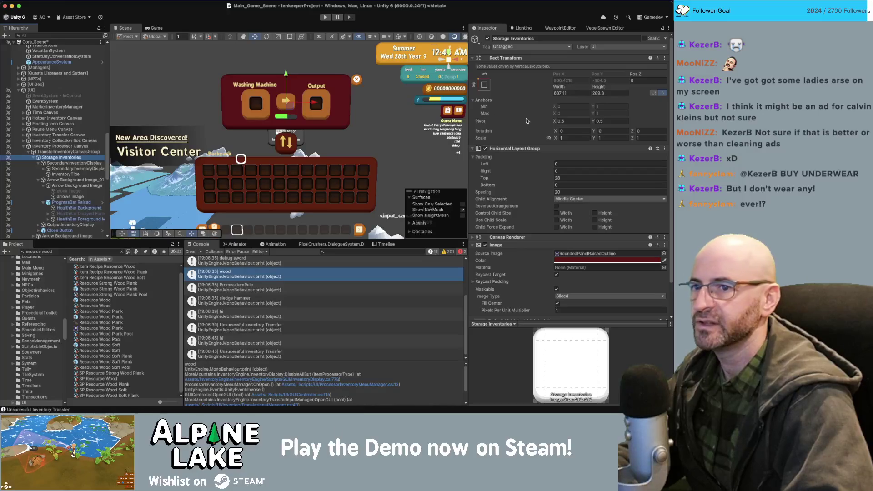
{"action": "mouse_move", "coordinate": [558, 87]}
{"action": "left_mouse_down"}
{"action": "mouse_move", "coordinate": [512, 94]}
{"action": "mouse_move", "coordinate": [534, 94]}
{"action": "left_mouse_up"}
{"action": "type", "text": "640"}
{"action": "key", "text": "Tab"}
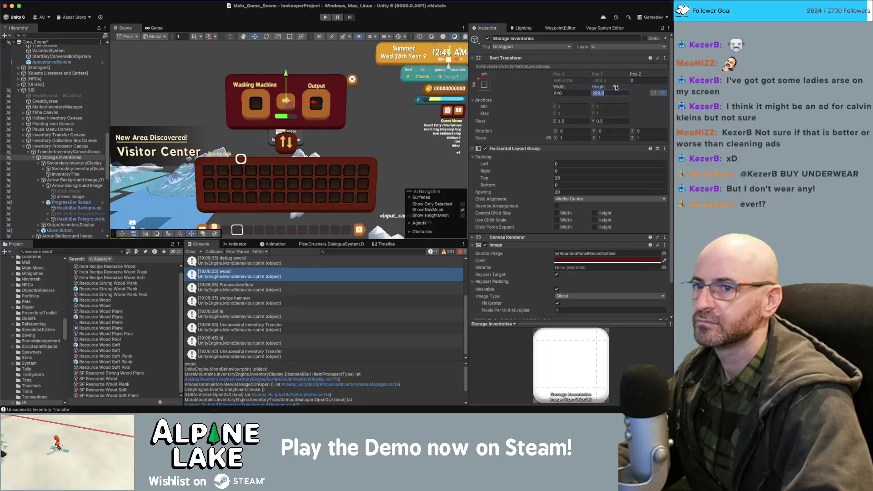
{"action": "type", "text": "290"}
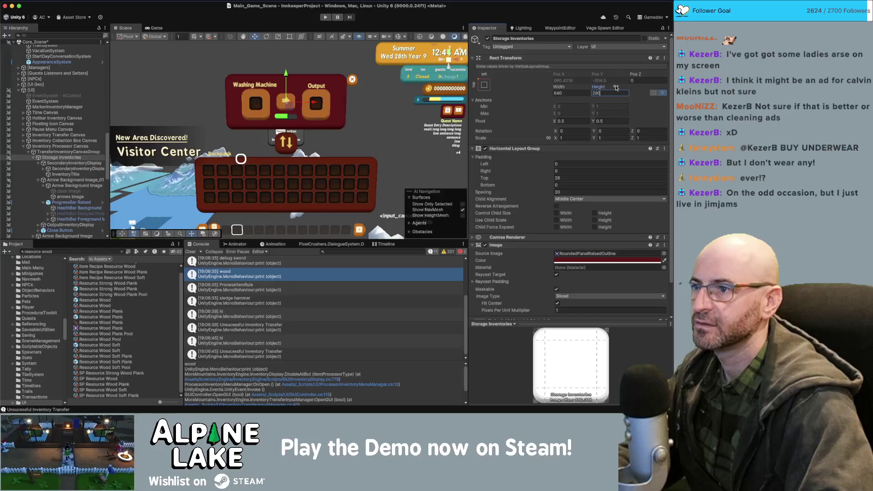
{"action": "key", "text": "shift+Tab"}
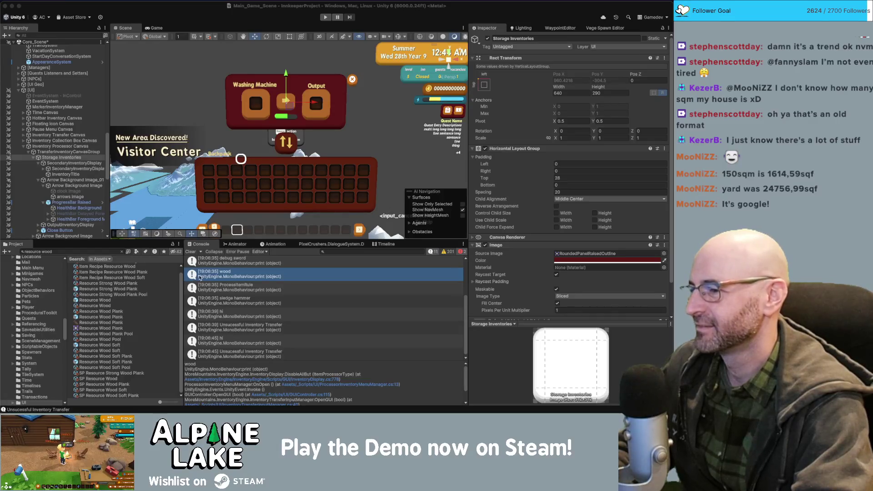
Focus the Unity editor, then select and collapse Storage Inventories in the Hierarchy.
{"action": "left_click", "coordinate": [199, 277]}
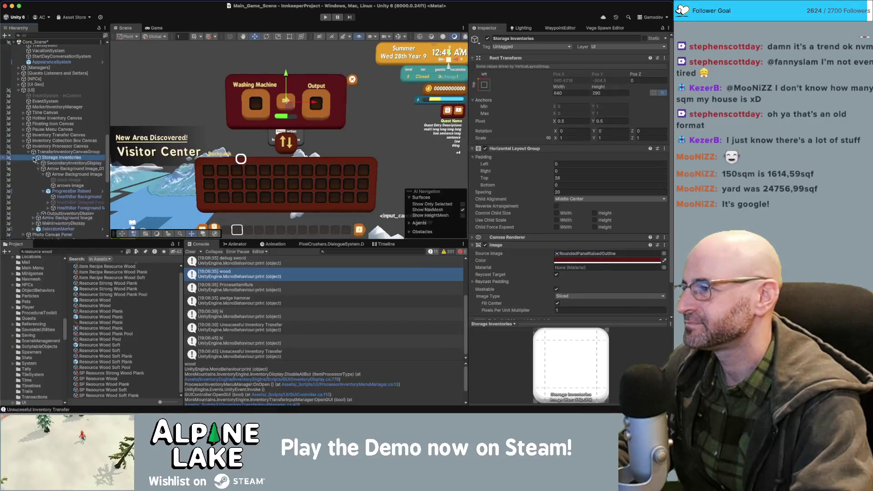
{"action": "left_click", "coordinate": [33, 158]}
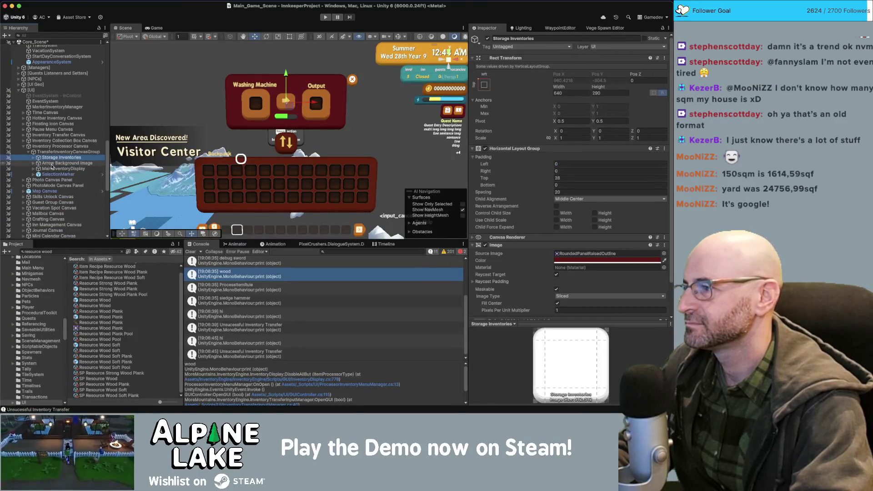
{"action": "key", "text": "super+d"}
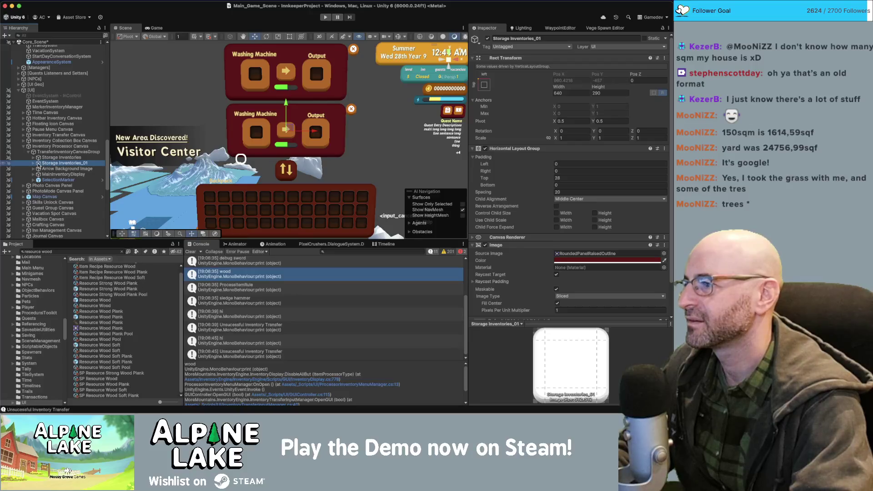
{"action": "left_click", "coordinate": [33, 157]}
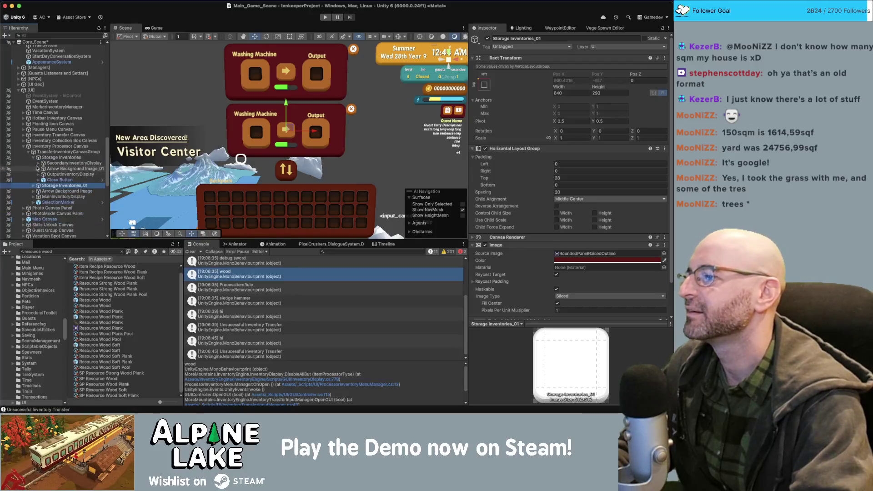
{"action": "left_click", "coordinate": [33, 158]}
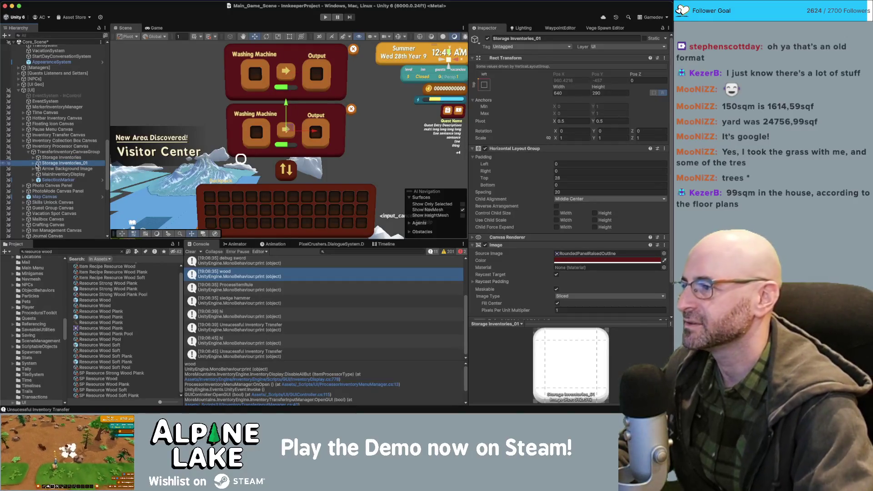
{"action": "left_click", "coordinate": [33, 163]}
{"action": "left_click", "coordinate": [36, 167]}
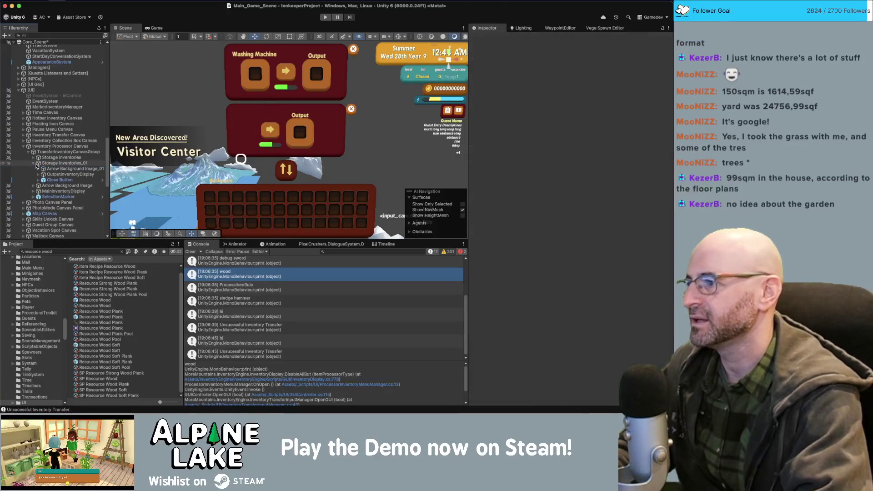
{"action": "scroll", "coordinate": [37, 166], "scroll_direction": "down", "scroll_amount": 15}
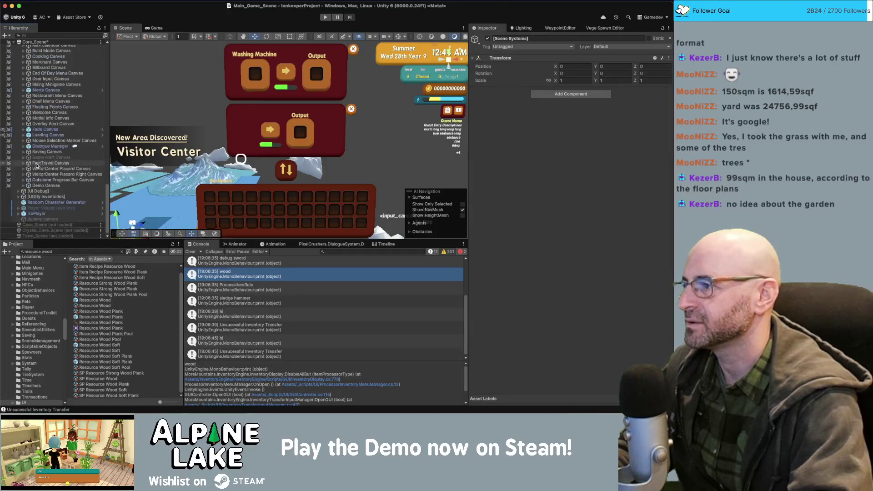
{"action": "left_click", "coordinate": [78, 172]}
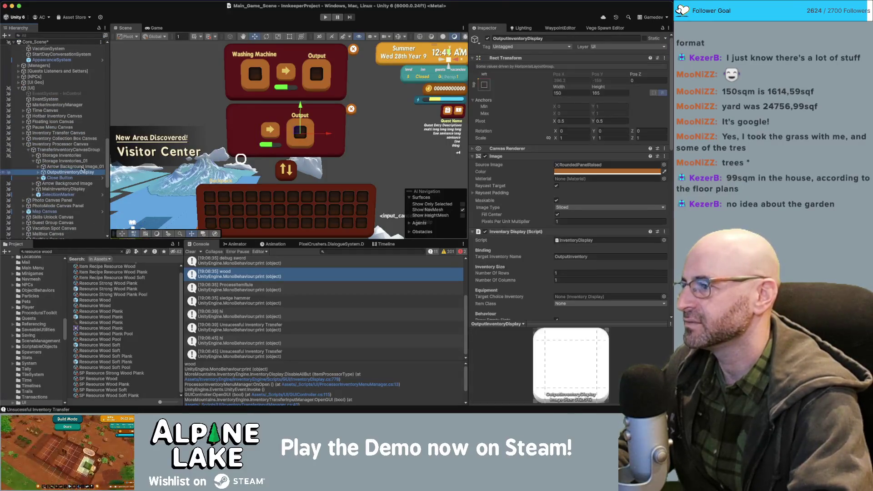
{"action": "left_click", "coordinate": [82, 168]}
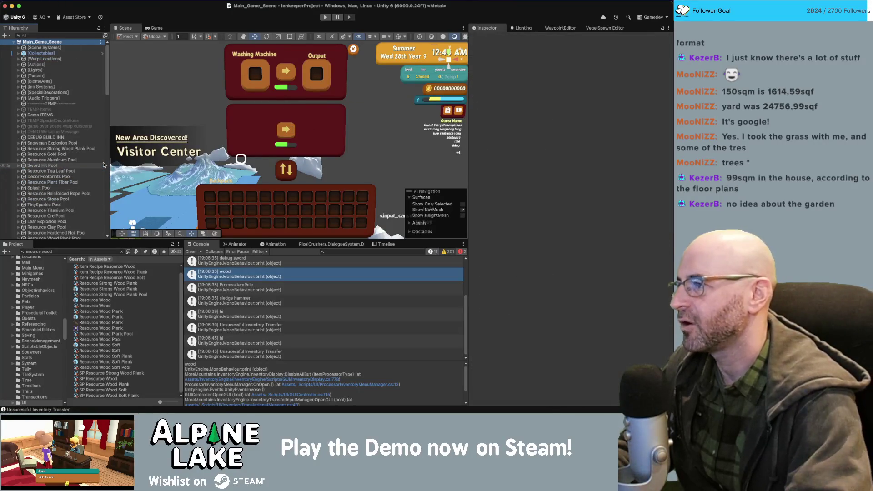
{"action": "scroll", "coordinate": [91, 150], "scroll_direction": "down", "scroll_amount": 15}
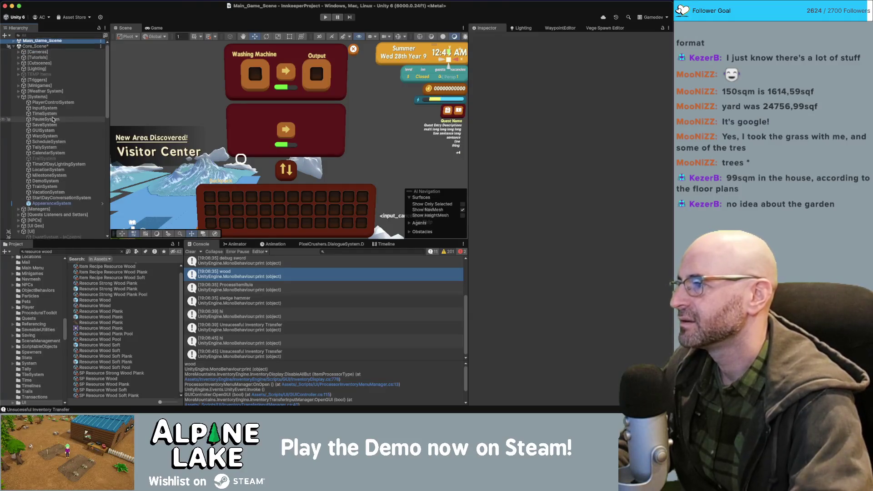
{"action": "scroll", "coordinate": [52, 119], "scroll_direction": "down", "scroll_amount": 10}
{"action": "left_click", "coordinate": [71, 159]}
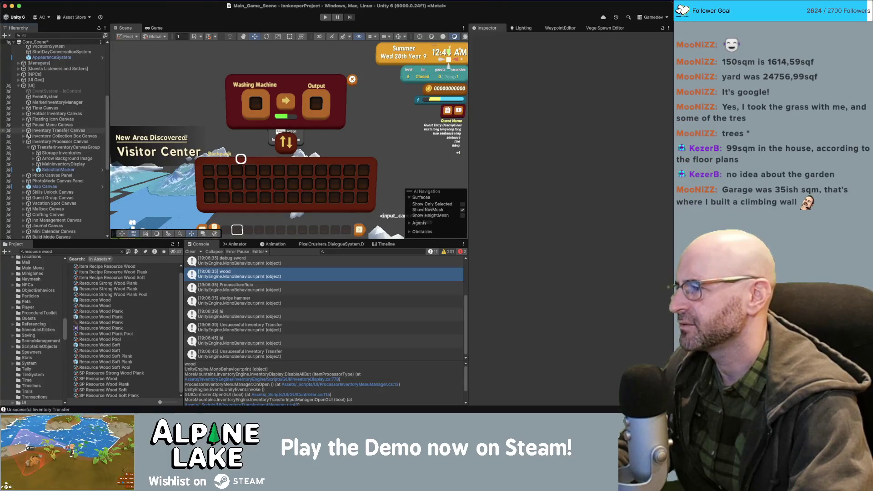
Copy the Item Description Panel into TransferInventoryCanvasGroup, activate it, then delete the copy.
{"action": "left_click", "coordinate": [23, 215]}
{"action": "scroll", "coordinate": [25, 213], "scroll_direction": "down", "scroll_amount": 2}
{"action": "left_click", "coordinate": [29, 205]}
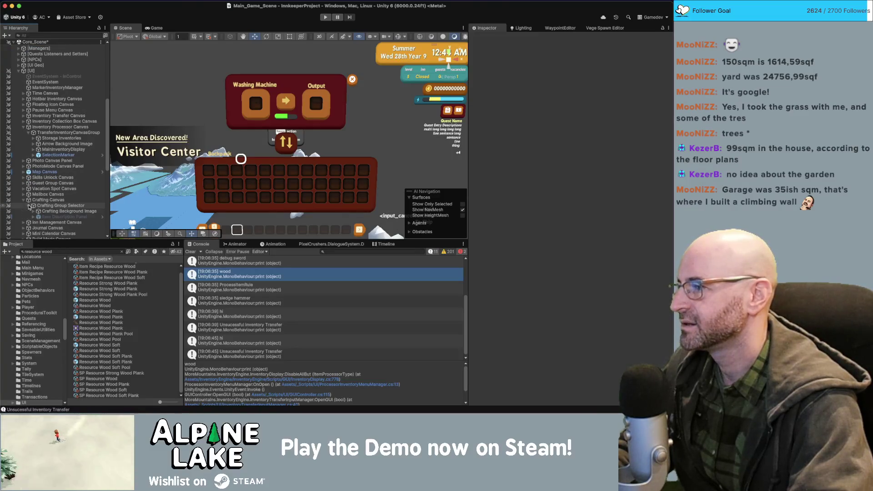
{"action": "left_click", "coordinate": [64, 216]}
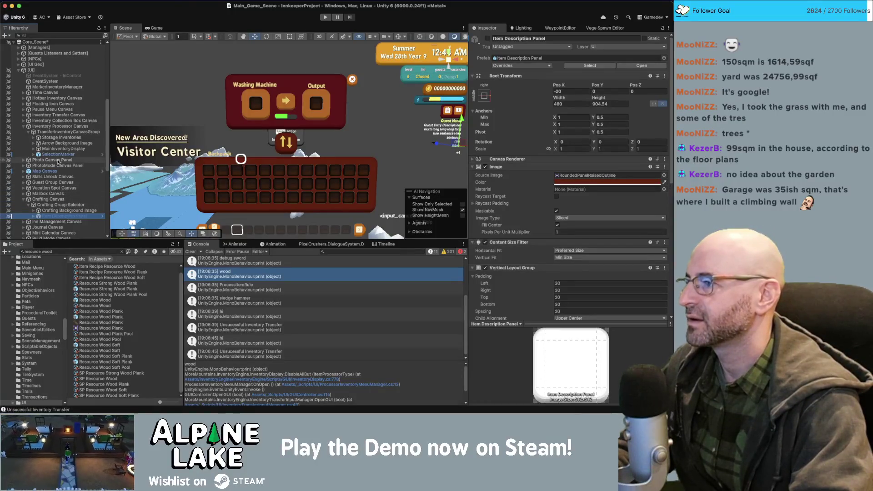
{"action": "left_click", "coordinate": [59, 132]}
{"action": "left_click_drag", "start_coordinate": [58, 144], "coordinate": [58, 143]}
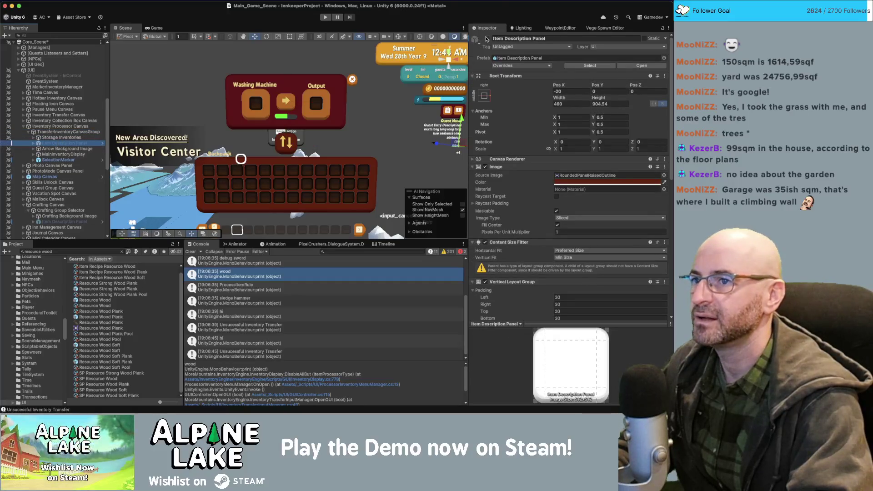
{"action": "left_click", "coordinate": [488, 38]}
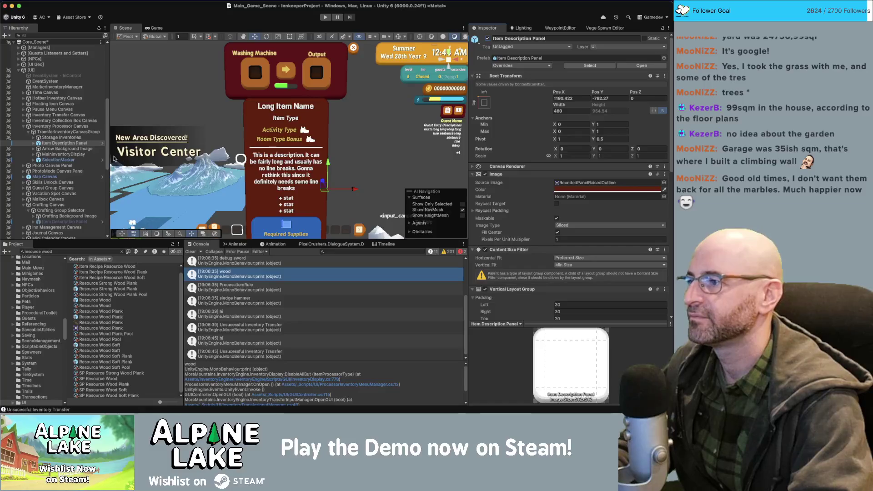
{"action": "scroll", "coordinate": [63, 140], "scroll_direction": "down", "scroll_amount": 3}
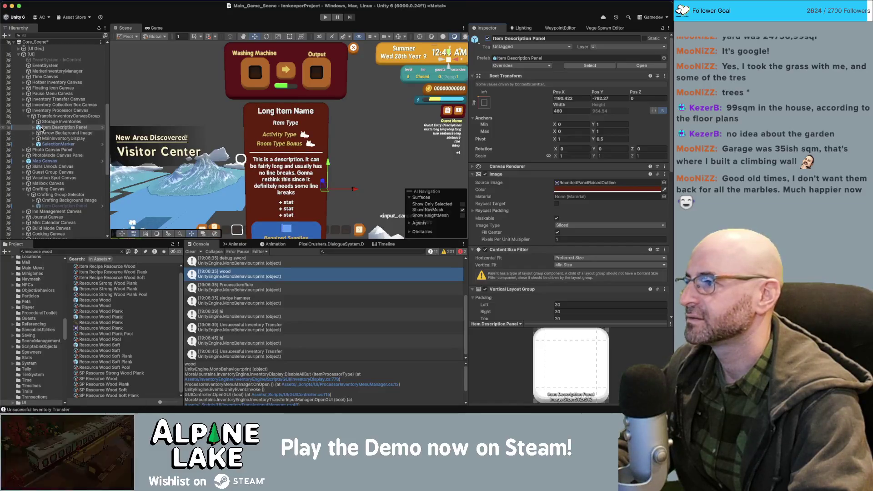
{"action": "left_click", "coordinate": [41, 128]}
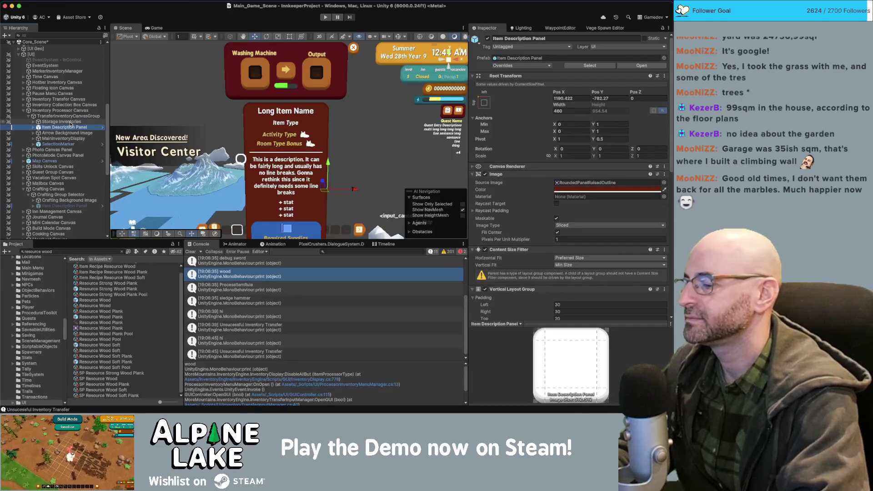
{"action": "key", "text": "super+BackSpace"}
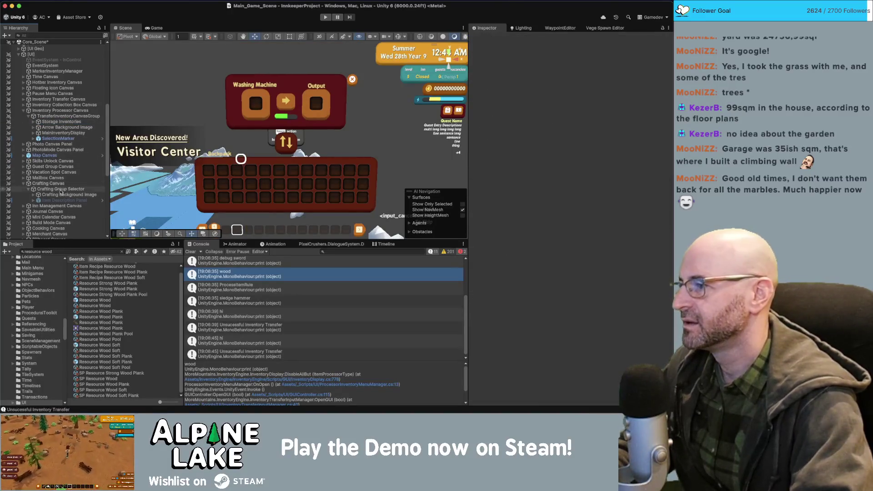
Paste the crafting Ingredients Panel in right after Storage Inventories.
{"action": "left_click", "coordinate": [70, 194]}
{"action": "scroll", "coordinate": [61, 191], "scroll_direction": "down", "scroll_amount": 4}
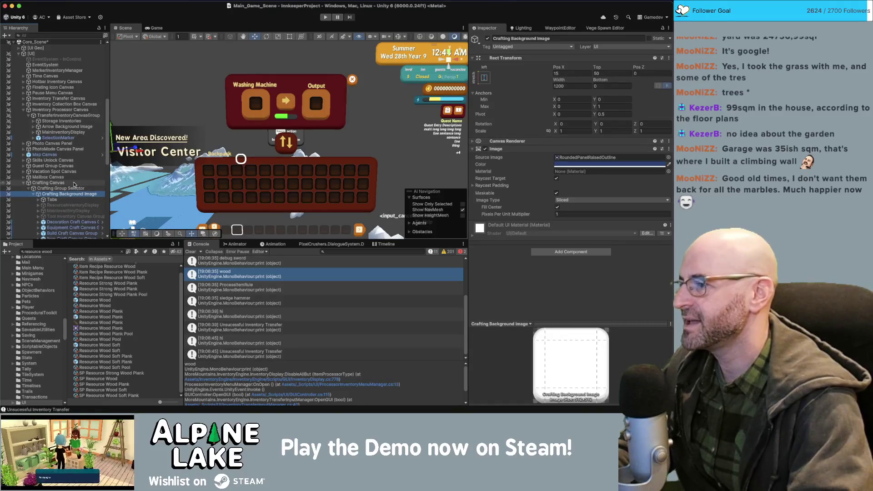
{"action": "left_click", "coordinate": [67, 212]}
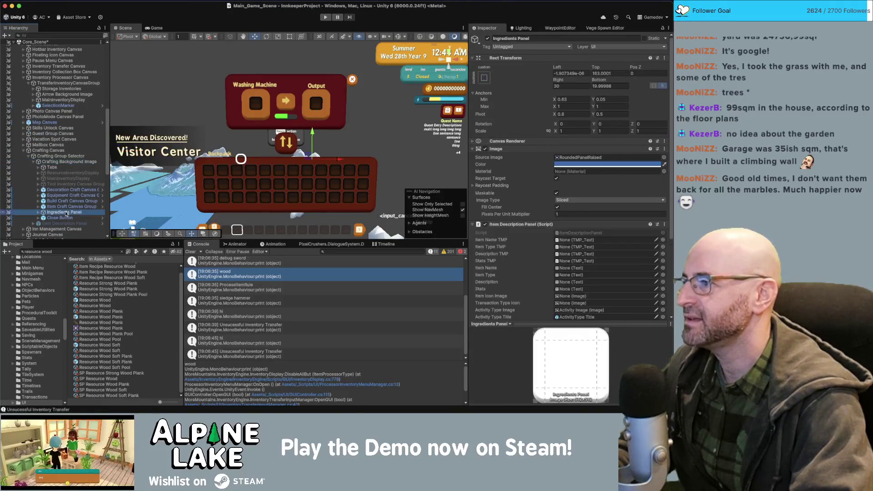
{"action": "left_click", "coordinate": [60, 90]}
{"action": "key", "text": "ctrl+v"}
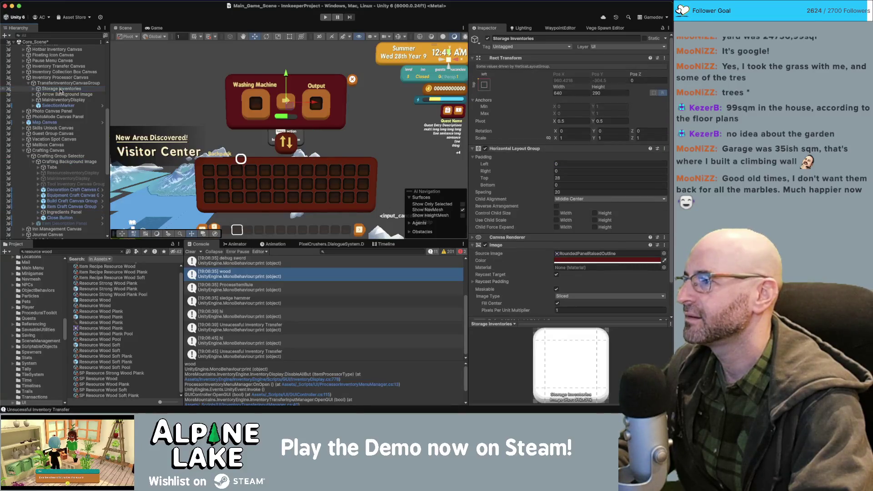
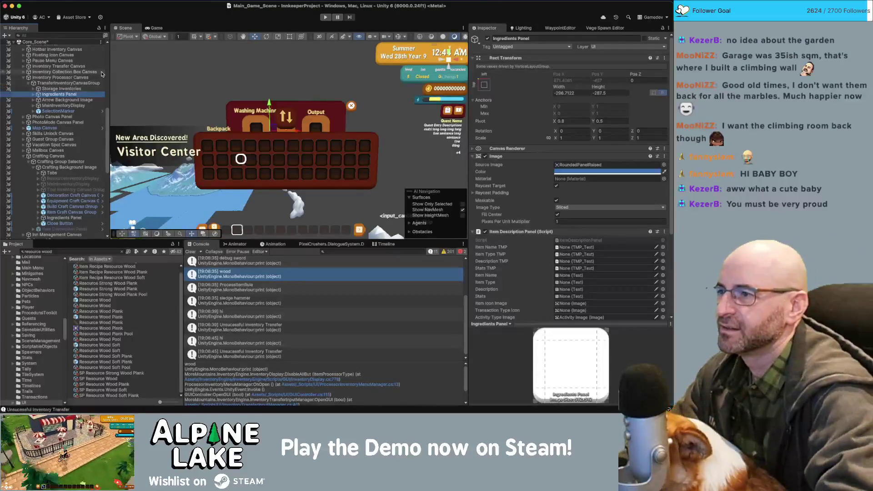
Set the Ingredients Panel to 200 × 200, then widen it to about 392.7.
{"action": "left_click", "coordinate": [34, 95]}
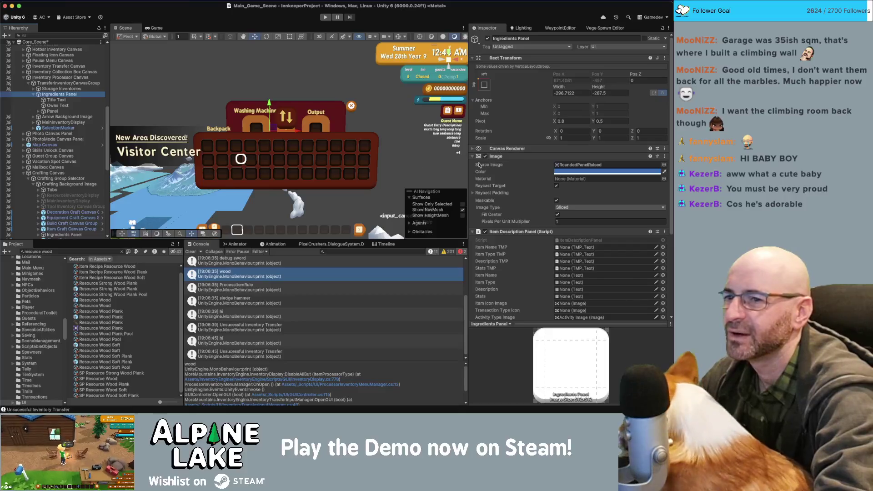
{"action": "left_click_drag", "start_coordinate": [366, 242], "coordinate": [366, 243]}
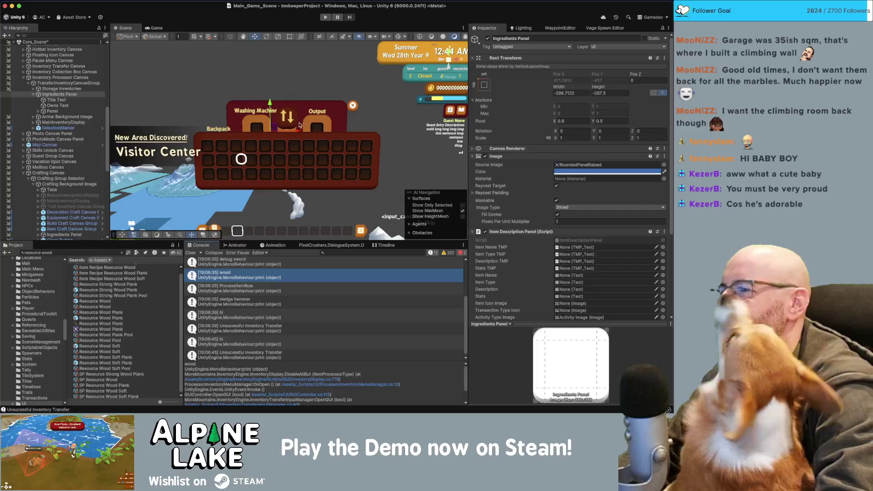
{"action": "left_click", "coordinate": [573, 93]}
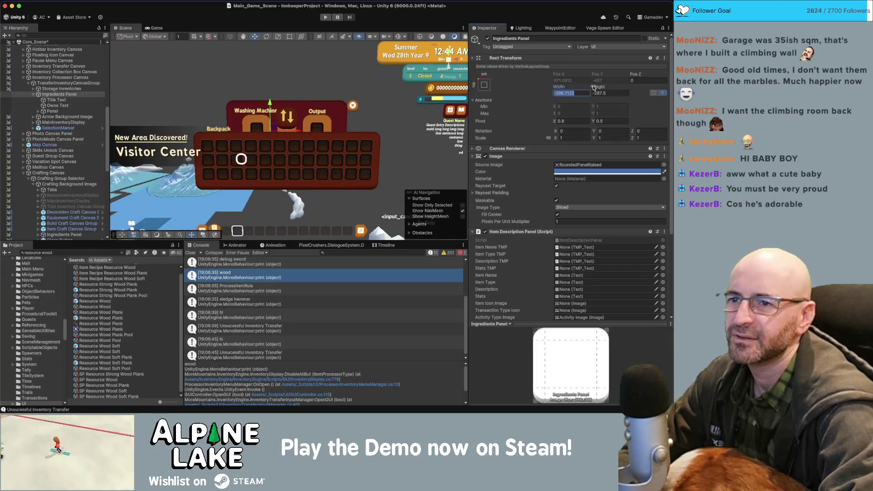
{"action": "type", "text": "200"}
{"action": "key", "text": "Tab"}
{"action": "type", "text": "200"}
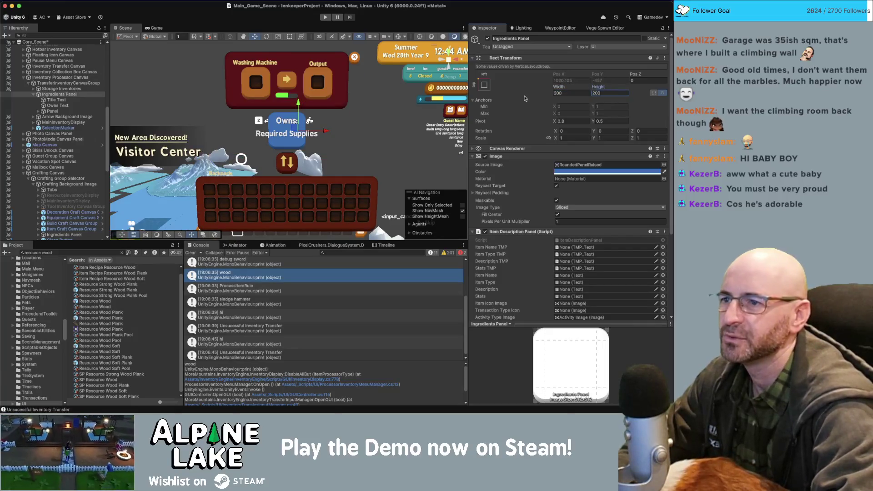
{"action": "key", "text": "shift+Tab"}
{"action": "left_click_drag", "start_coordinate": [591, 88], "coordinate": [649, 86]}
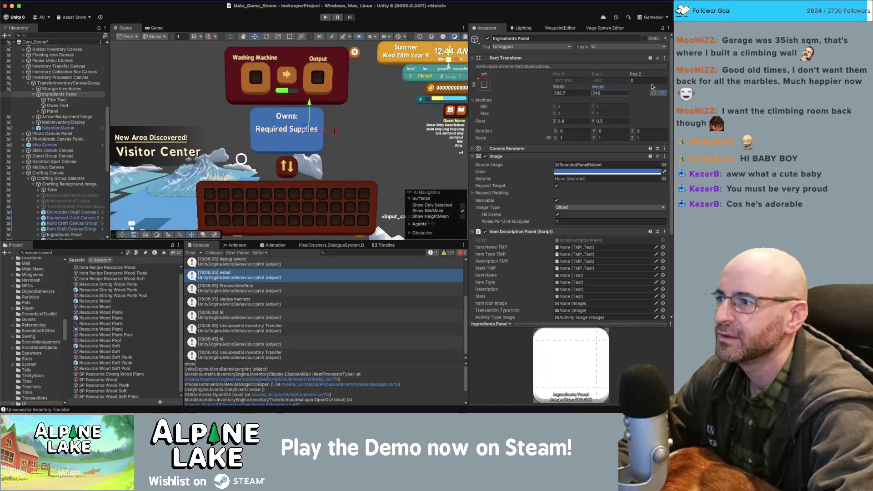
{"action": "left_click", "coordinate": [53, 111]}
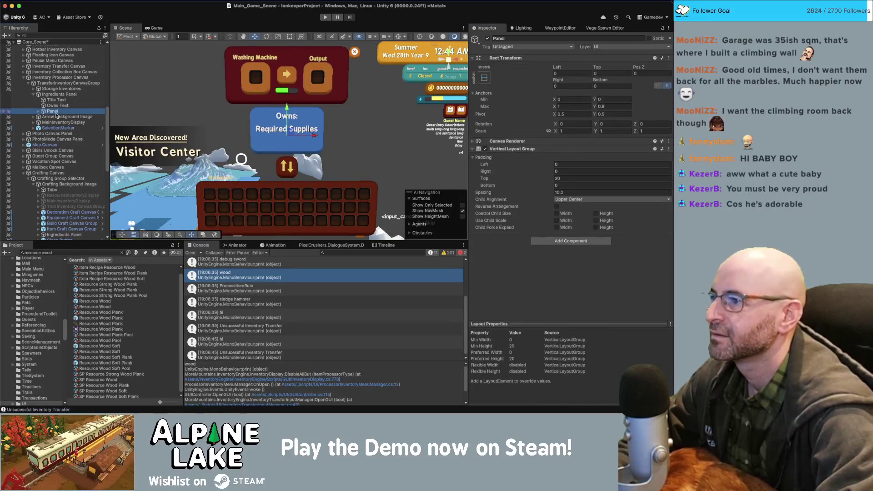
Expand the inner Panel and move to its second Crafting Menu Ingredient entry.
{"action": "key", "text": "Right"}
{"action": "key", "text": "Down"}
{"action": "key", "text": "Down"}
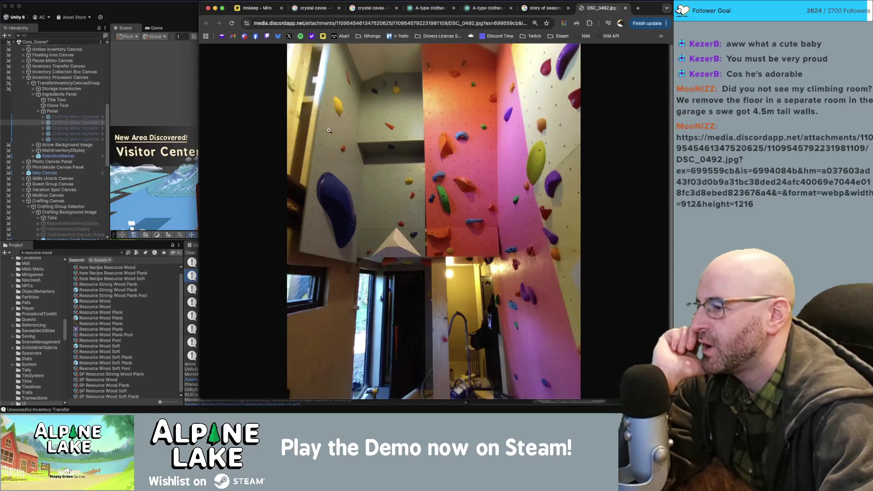
Open the second climbing-wall photo link in a new tab and view DSC_0492.
{"action": "key", "text": "ctrl+t"}
{"action": "key", "text": "ctrl+v"}
{"action": "key", "text": "Return"}
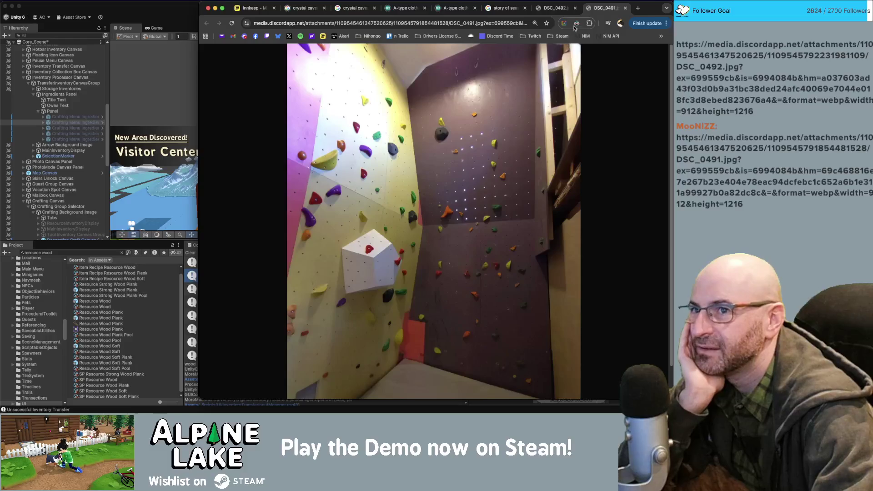
{"action": "left_click", "coordinate": [556, 8]}
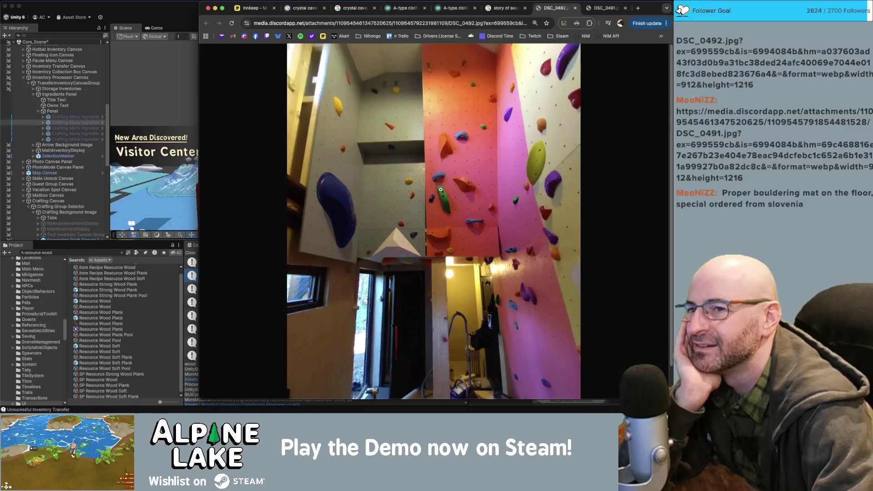
Compare DSC_0491 with DSC_0492, close the photo tabs, and go back to Unity.
{"action": "left_click", "coordinate": [594, 12]}
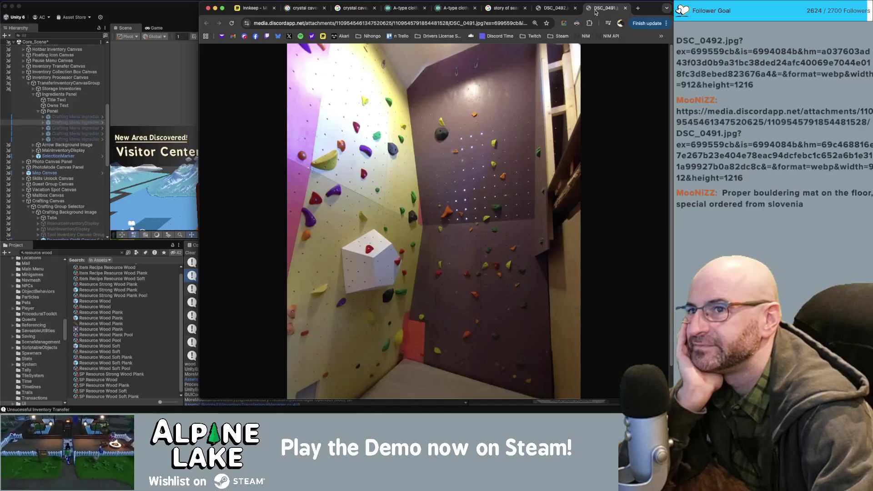
{"action": "left_click", "coordinate": [554, 10]}
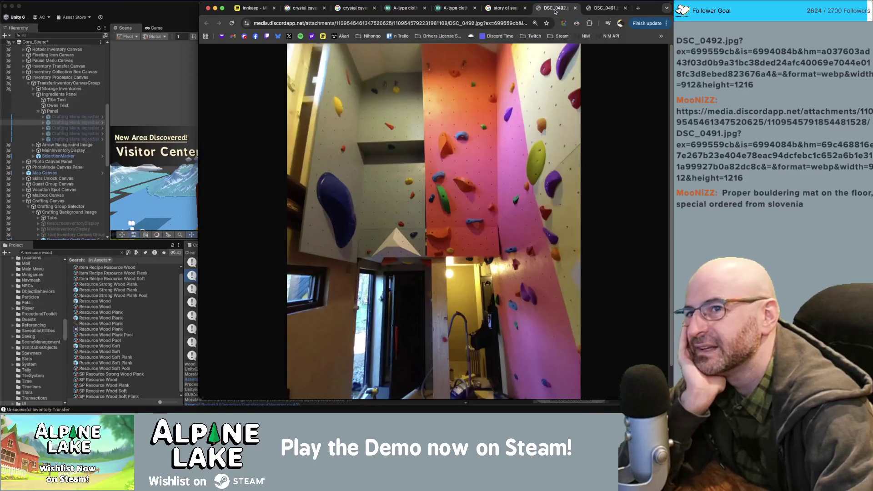
{"action": "key", "text": "ctrl+w"}
{"action": "key", "text": "ctrl+w"}
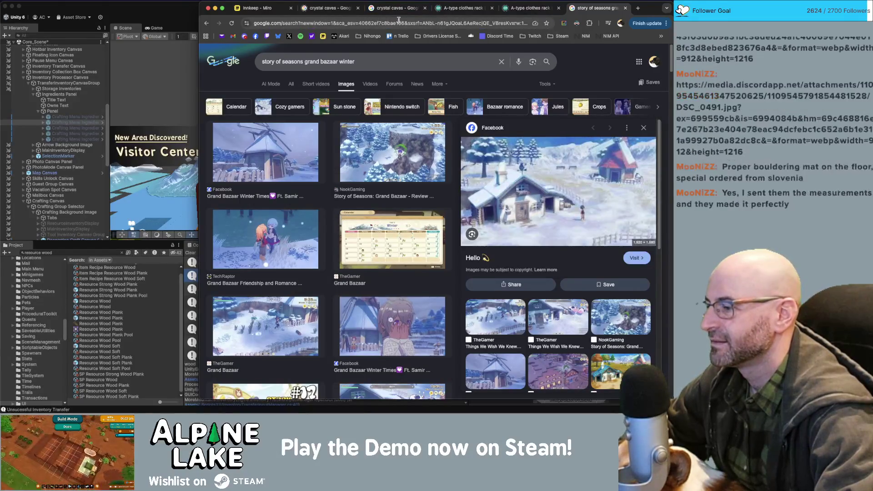
{"action": "left_click", "coordinate": [189, 19]}
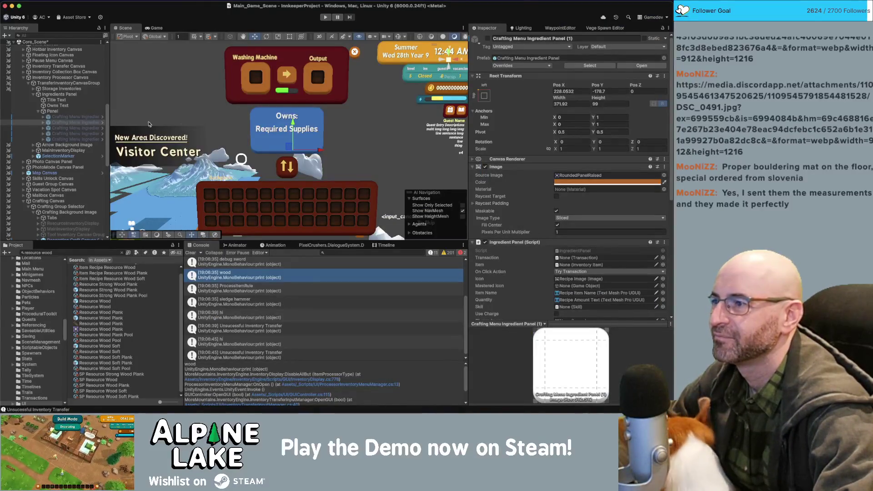
Inspect the Title Text and 'Owns:' labels, then switch to Obsidian.
{"action": "left_click", "coordinate": [67, 100]}
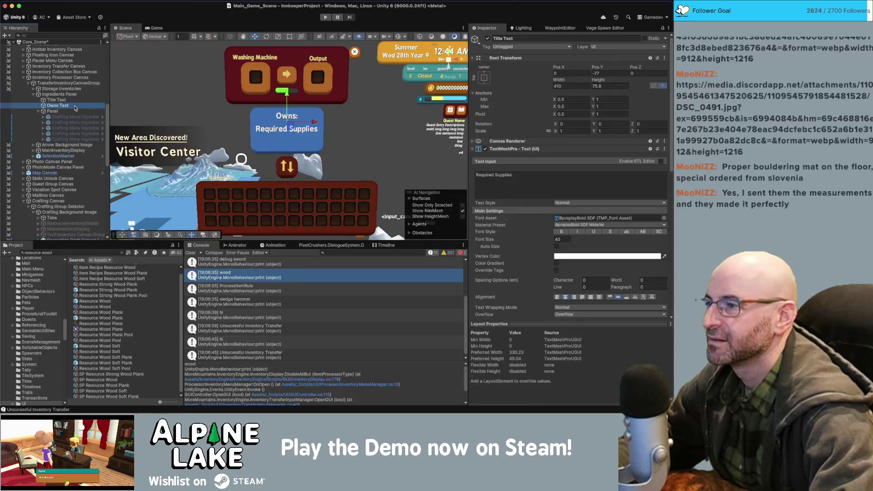
{"action": "left_click", "coordinate": [76, 106]}
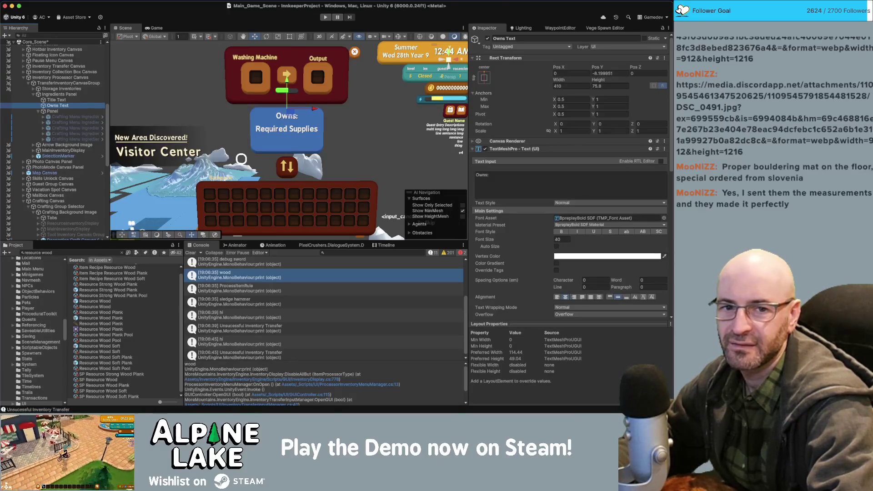
{"action": "key", "text": "super+Tab"}
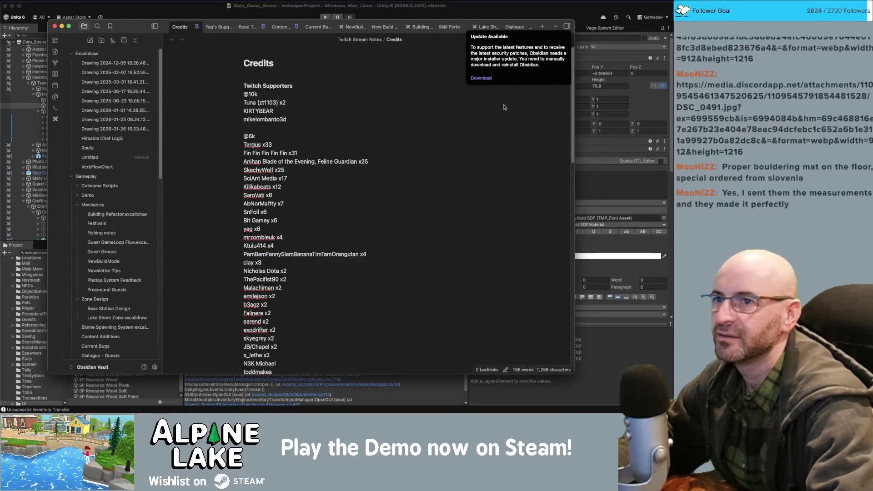
Start a new Excalidraw drawing with an upper processor panel box and a larger slot-grid box below.
{"action": "left_click", "coordinate": [525, 62]}
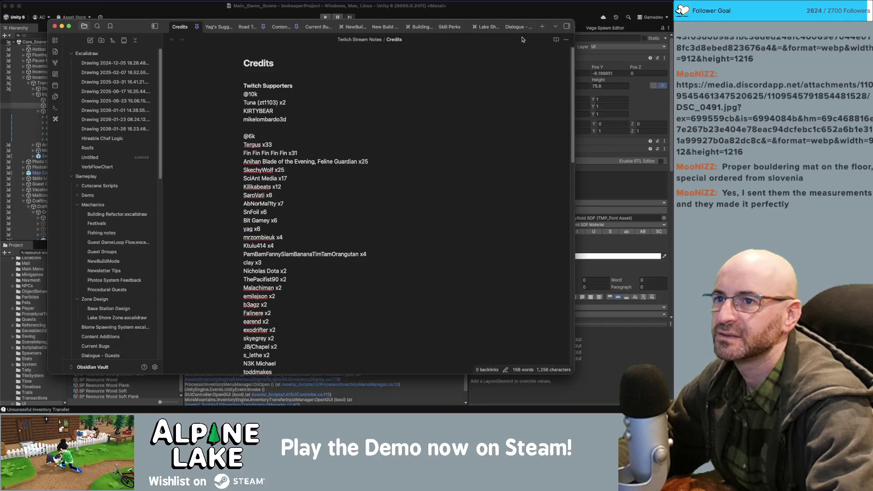
{"action": "left_click", "coordinate": [542, 26]}
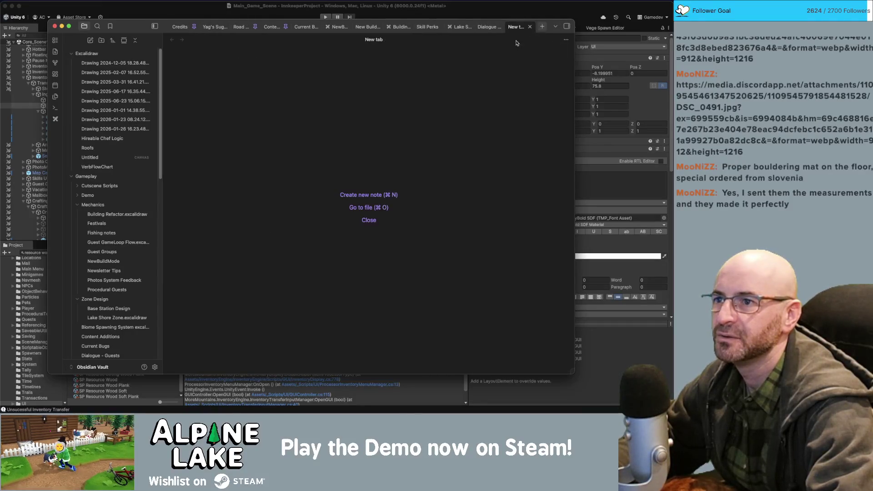
{"action": "left_click", "coordinate": [54, 119]}
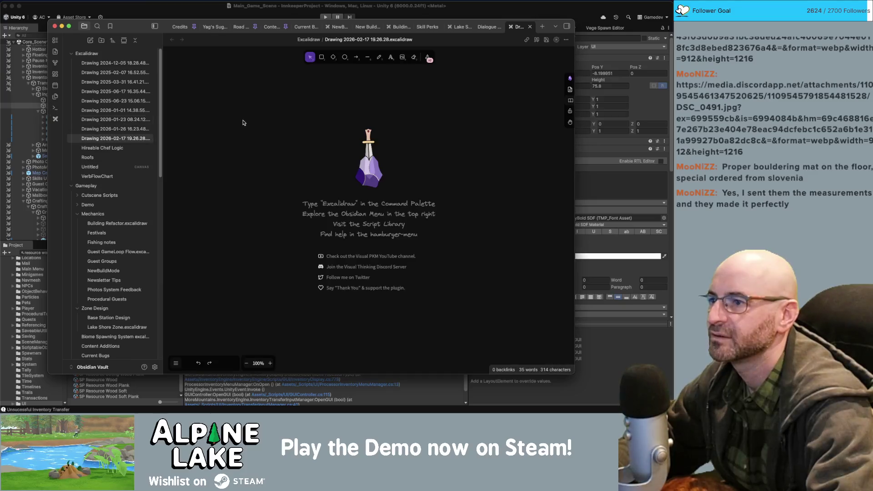
{"action": "left_click", "coordinate": [323, 58]}
{"action": "left_click_drag", "start_coordinate": [366, 122], "coordinate": [460, 178]}
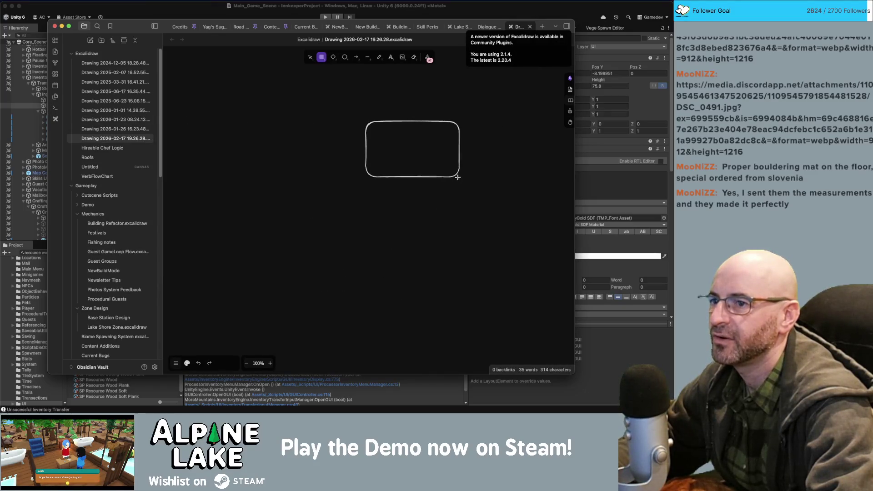
{"action": "mouse_move", "coordinate": [301, 184]}
{"action": "left_mouse_down"}
{"action": "mouse_move", "coordinate": [434, 239]}
{"action": "mouse_move", "coordinate": [429, 232]}
{"action": "left_mouse_up"}
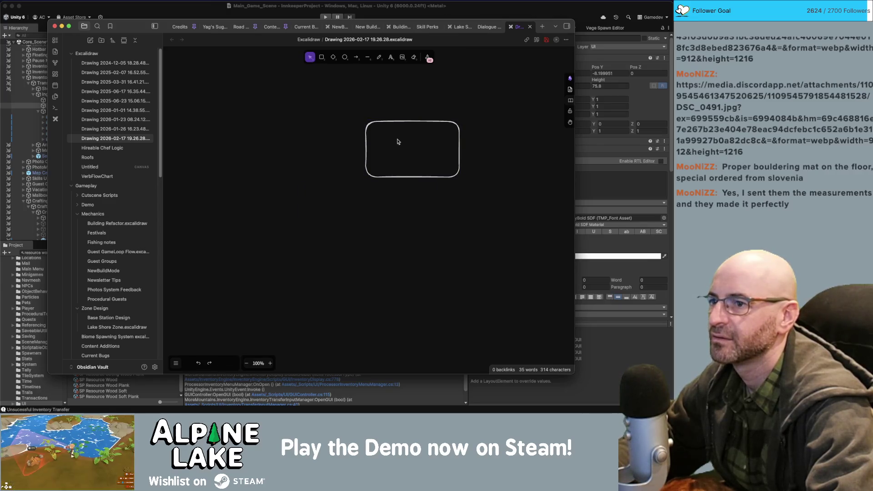
{"action": "left_click", "coordinate": [321, 58]}
{"action": "mouse_move", "coordinate": [316, 185]}
{"action": "left_mouse_down"}
{"action": "mouse_move", "coordinate": [435, 230]}
{"action": "mouse_move", "coordinate": [468, 253]}
{"action": "left_mouse_up"}
{"action": "left_click_drag", "start_coordinate": [398, 210], "coordinate": [395, 210]}
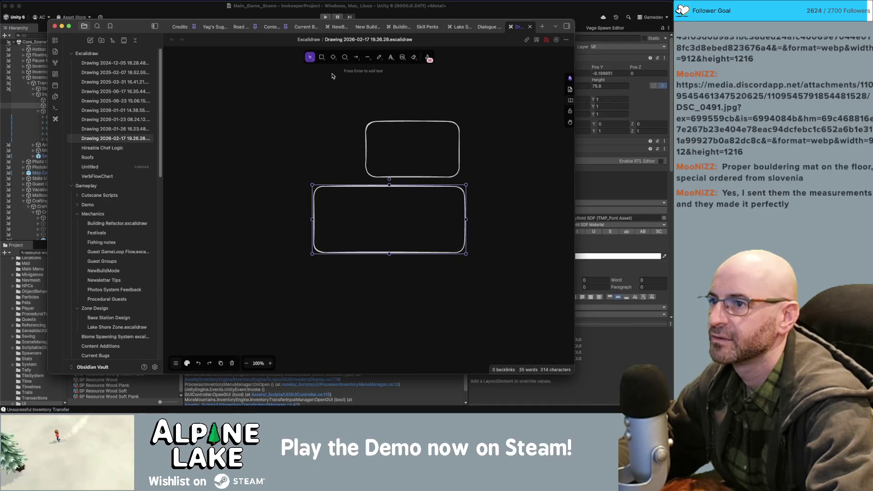
Add a small input slot inside the upper panel and an arrow between the slot boxes.
{"action": "left_click", "coordinate": [325, 61]}
{"action": "mouse_move", "coordinate": [376, 135]}
{"action": "left_mouse_down"}
{"action": "mouse_move", "coordinate": [396, 157]}
{"action": "mouse_move", "coordinate": [447, 158]}
{"action": "mouse_move", "coordinate": [421, 144]}
{"action": "mouse_move", "coordinate": [393, 157]}
{"action": "left_mouse_up"}
{"action": "key", "text": "r"}
{"action": "key", "text": "a"}
{"action": "left_click", "coordinate": [433, 158]}
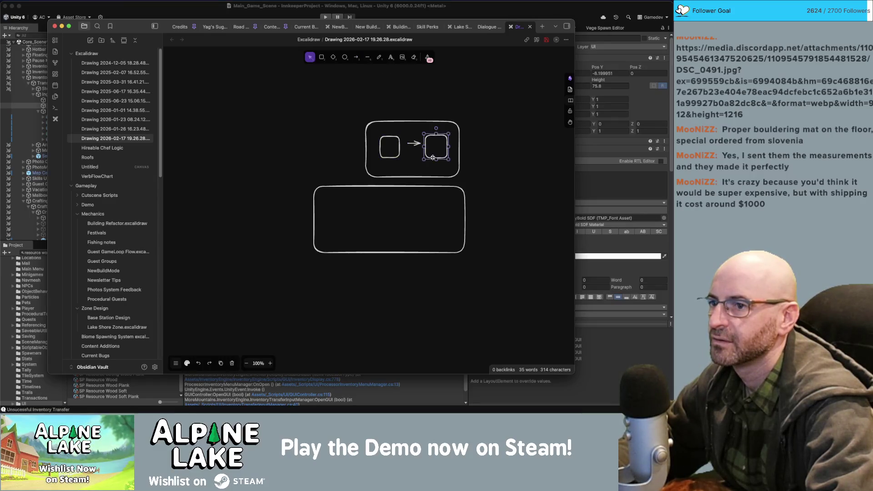
{"action": "left_click", "coordinate": [413, 144]}
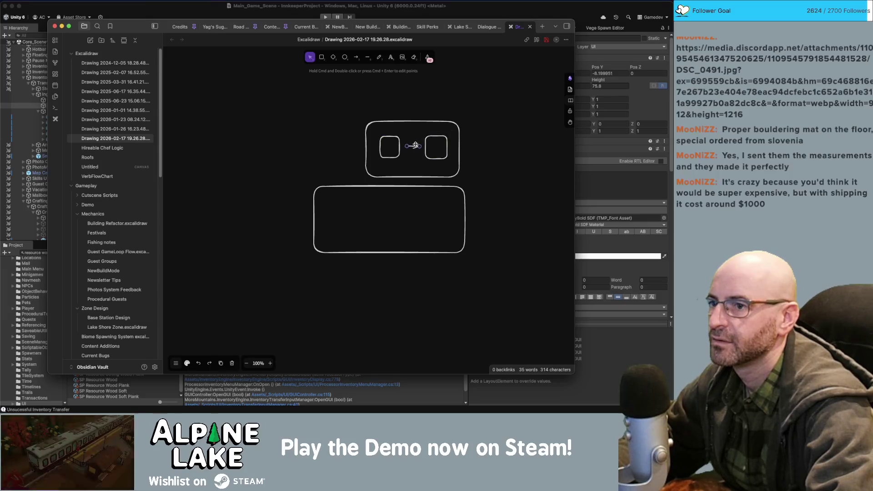
{"action": "left_click", "coordinate": [414, 159]}
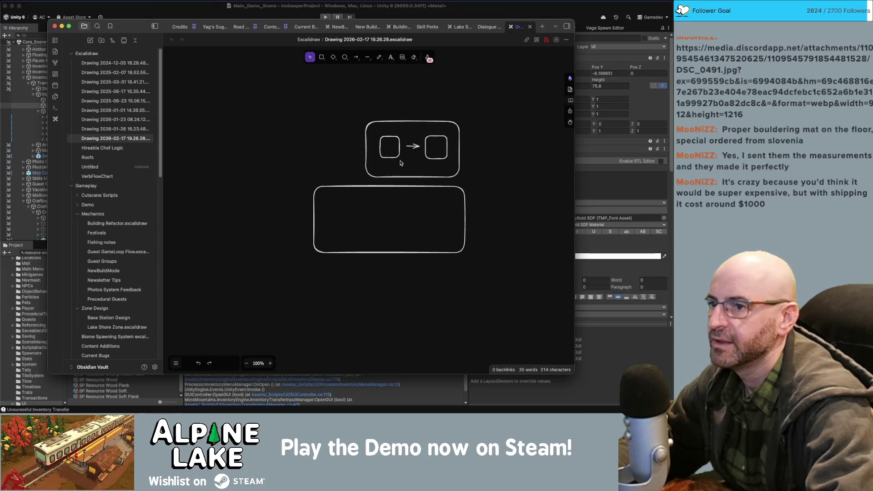
Draw a wide timer bar under the arrow in the processor panel.
{"action": "left_click", "coordinate": [323, 59]}
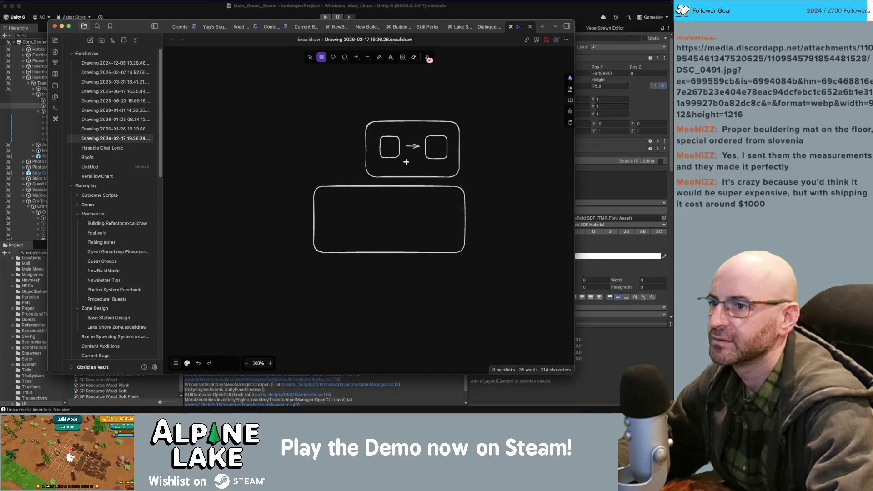
{"action": "mouse_move", "coordinate": [404, 159]}
{"action": "left_mouse_down"}
{"action": "mouse_move", "coordinate": [437, 162]}
{"action": "mouse_move", "coordinate": [422, 167]}
{"action": "mouse_move", "coordinate": [430, 167]}
{"action": "left_mouse_up"}
{"action": "left_click", "coordinate": [491, 166]}
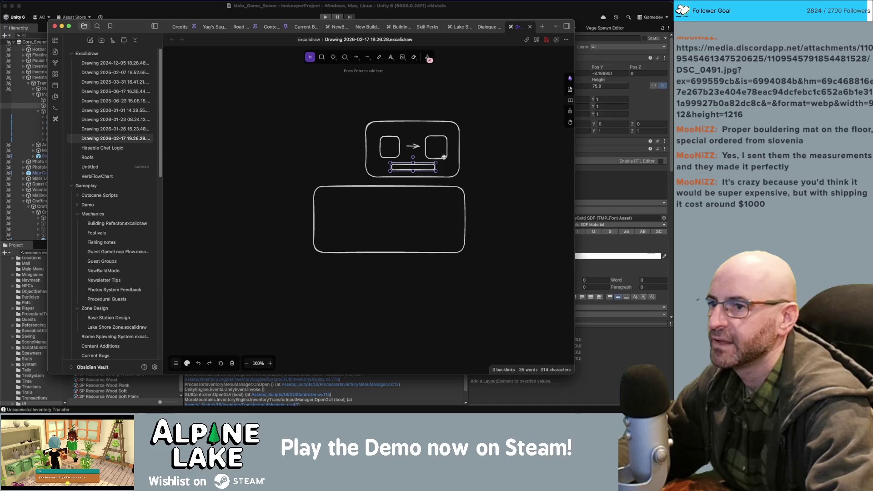
{"action": "left_click", "coordinate": [361, 103]}
Draw a small slot square in the lower box and duplicate it into rows to the right.
{"action": "left_click", "coordinate": [326, 59]}
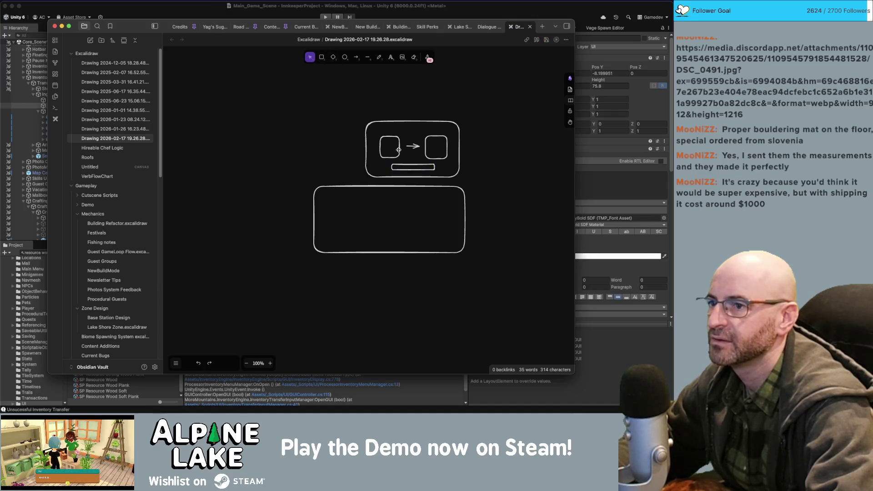
{"action": "mouse_move", "coordinate": [343, 176]}
{"action": "left_mouse_down"}
{"action": "mouse_move", "coordinate": [365, 198]}
{"action": "mouse_move", "coordinate": [346, 213]}
{"action": "mouse_move", "coordinate": [337, 206]}
{"action": "left_mouse_up"}
{"action": "mouse_move", "coordinate": [333, 199]}
{"action": "left_mouse_down"}
{"action": "mouse_move", "coordinate": [371, 200]}
{"action": "mouse_move", "coordinate": [363, 207]}
{"action": "mouse_move", "coordinate": [331, 203]}
{"action": "mouse_move", "coordinate": [383, 188]}
{"action": "mouse_move", "coordinate": [454, 203]}
{"action": "mouse_move", "coordinate": [319, 187]}
{"action": "mouse_move", "coordinate": [331, 231]}
{"action": "left_mouse_up"}
{"action": "left_click", "coordinate": [432, 202]}
Finish the third slot row and widen the lower grid box to the right.
{"action": "left_click", "coordinate": [481, 213]}
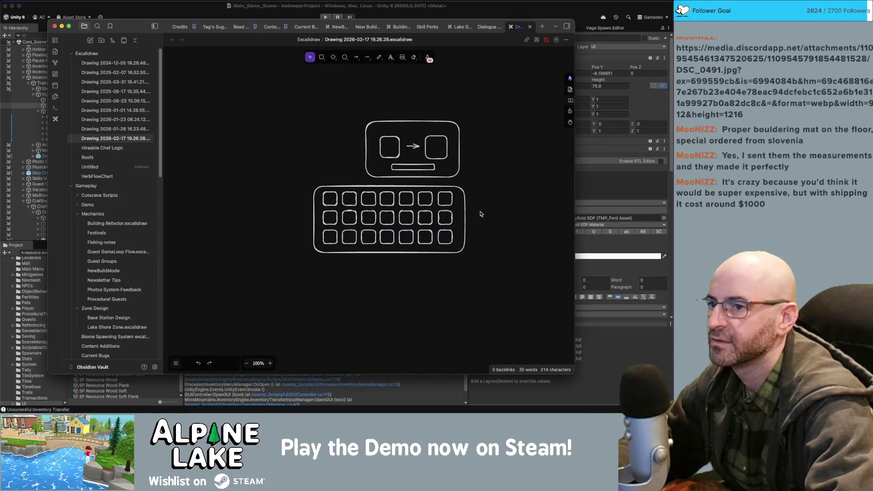
{"action": "left_click", "coordinate": [465, 220]}
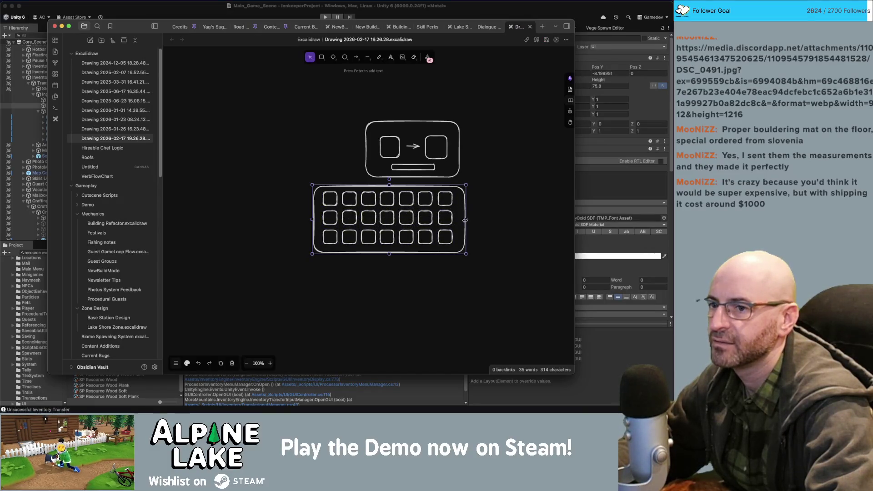
{"action": "mouse_move", "coordinate": [464, 220]}
{"action": "left_mouse_down"}
{"action": "mouse_move", "coordinate": [487, 220]}
{"action": "mouse_move", "coordinate": [454, 231]}
{"action": "mouse_move", "coordinate": [468, 243]}
{"action": "left_mouse_up"}
{"action": "key", "text": "Escape"}
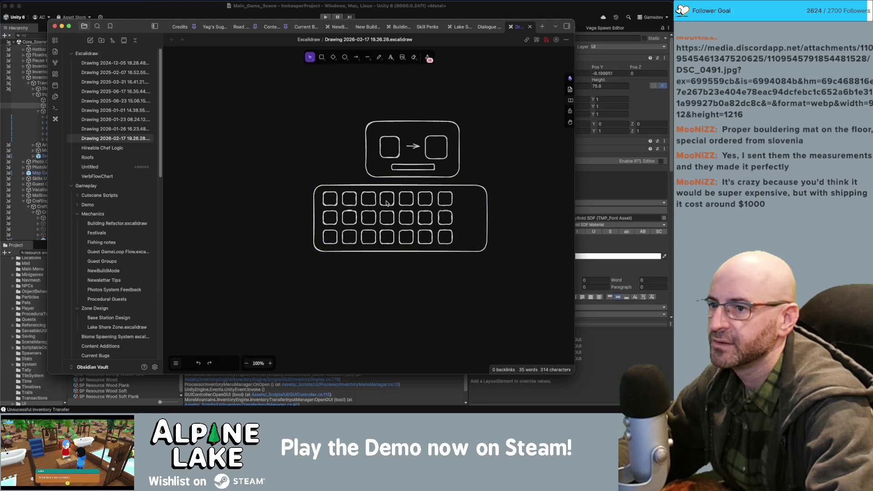
{"action": "left_click", "coordinate": [487, 242]}
{"action": "left_click_drag", "start_coordinate": [488, 253], "coordinate": [502, 253]}
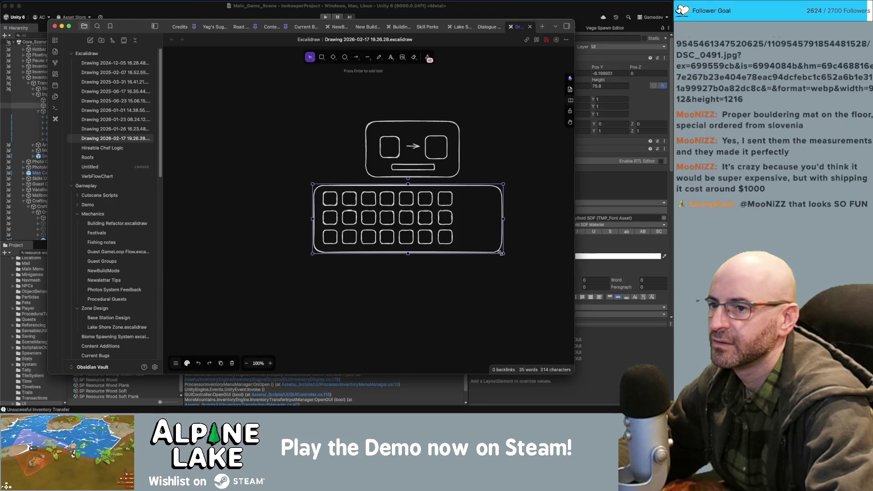
{"action": "key", "text": "Escape"}
Duplicate the last three slot columns to the right, making the grid ten columns wide.
{"action": "left_click", "coordinate": [449, 223]}
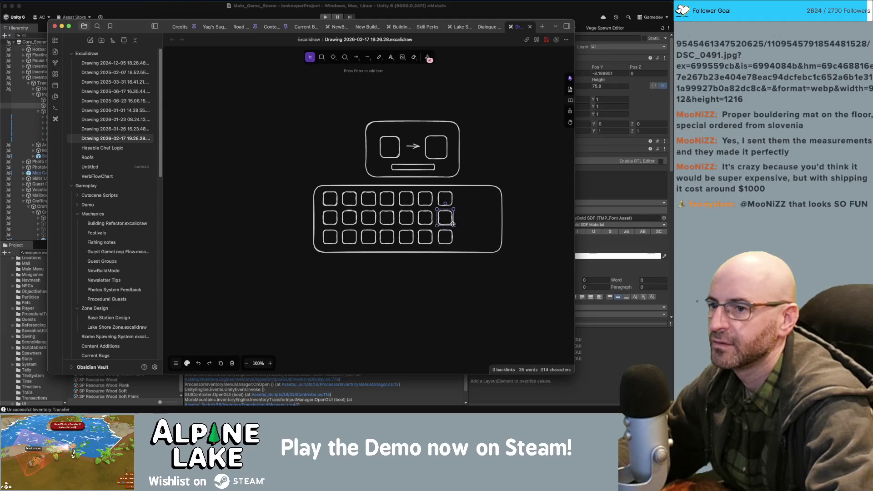
{"action": "left_click", "coordinate": [450, 236], "text": "shift"}
{"action": "left_click", "coordinate": [430, 220], "text": "shift"}
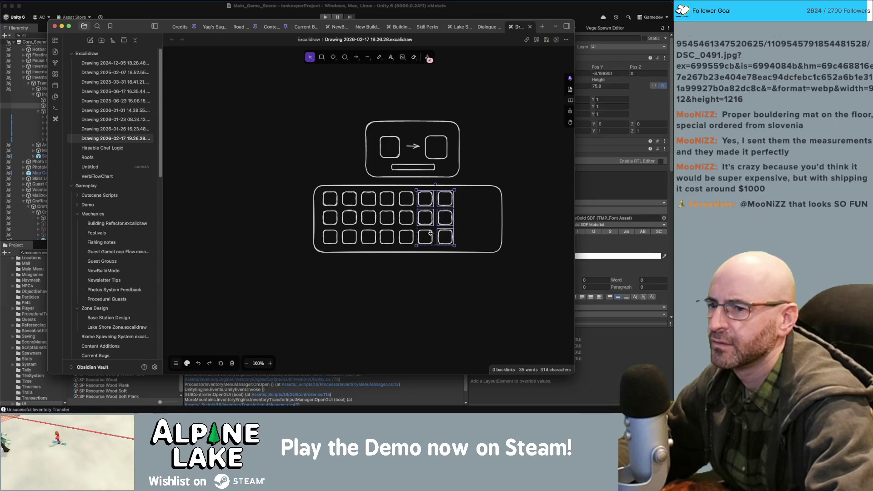
{"action": "left_click", "coordinate": [414, 220], "text": "shift"}
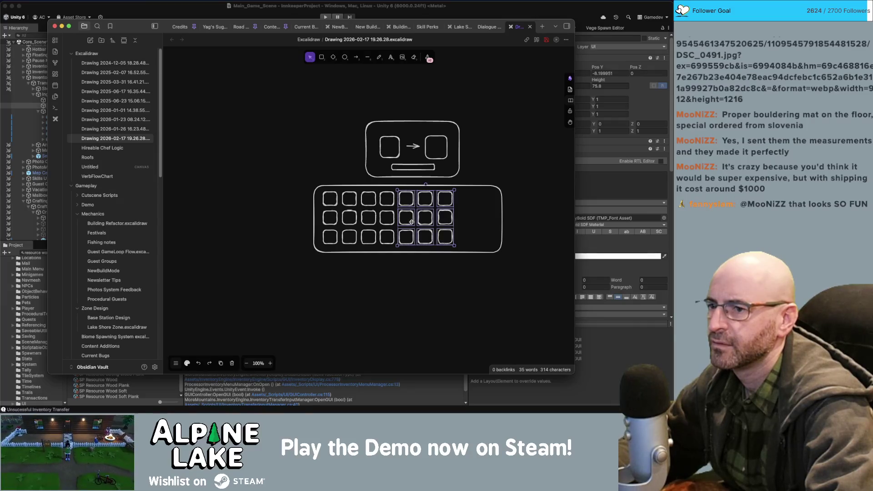
{"action": "left_click_drag", "start_coordinate": [411, 222], "coordinate": [521, 219]}
Enlarge the processor panel by raising its top edge and repositioning the input box and timer bar.
{"action": "left_click", "coordinate": [472, 226]}
{"action": "scroll", "coordinate": [437, 155], "scroll_direction": "right", "scroll_amount": 2}
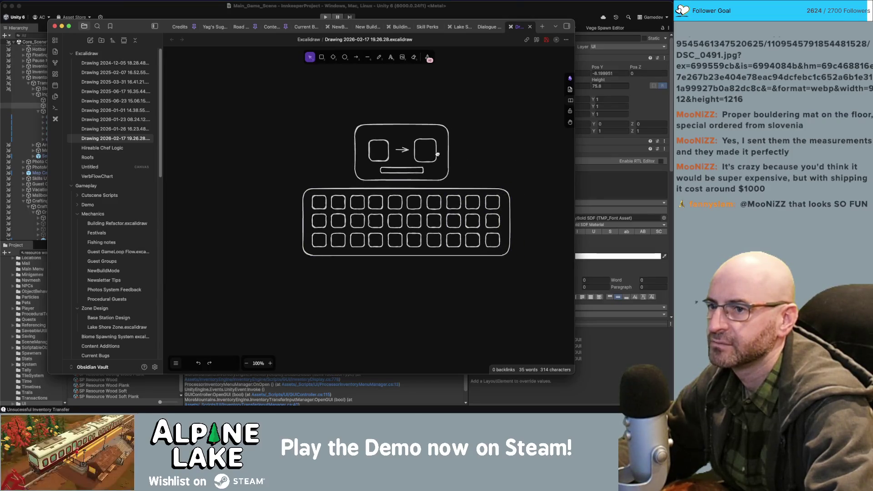
{"action": "scroll", "coordinate": [437, 155], "scroll_direction": "right", "scroll_amount": 2}
{"action": "mouse_move", "coordinate": [441, 116]}
{"action": "left_mouse_down"}
{"action": "mouse_move", "coordinate": [329, 175]}
{"action": "mouse_move", "coordinate": [330, 183]}
{"action": "mouse_move", "coordinate": [402, 162]}
{"action": "left_mouse_up"}
{"action": "left_click", "coordinate": [374, 150]}
{"action": "left_click", "coordinate": [414, 129]}
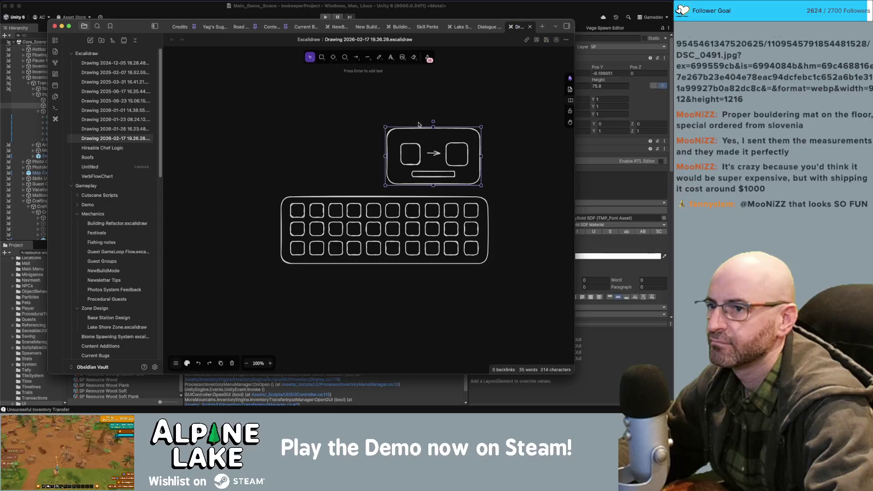
{"action": "left_click_drag", "start_coordinate": [432, 126], "coordinate": [433, 117]}
{"action": "mouse_move", "coordinate": [419, 146]}
{"action": "left_mouse_down"}
{"action": "mouse_move", "coordinate": [418, 136]}
{"action": "mouse_move", "coordinate": [446, 136]}
{"action": "mouse_move", "coordinate": [433, 167]}
{"action": "left_mouse_up"}
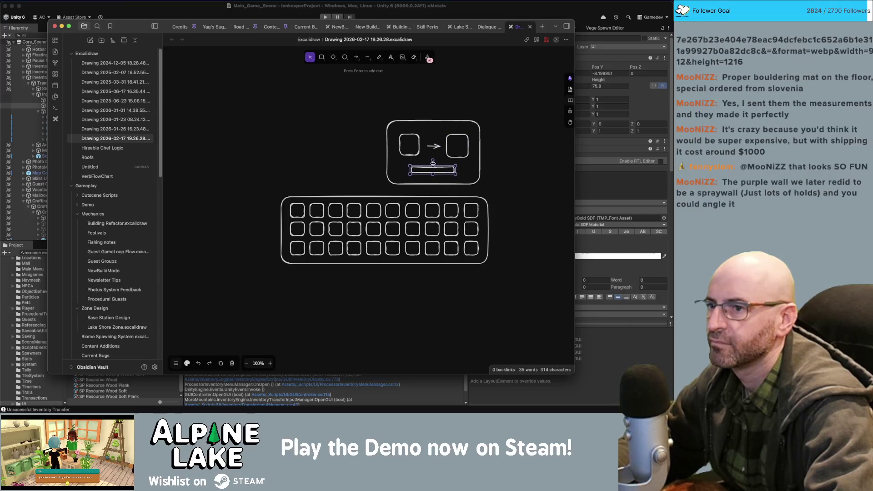
{"action": "left_click", "coordinate": [391, 131]}
Copy the processor panel outline to its left and align the new empty panel.
{"action": "left_click_drag", "start_coordinate": [392, 124], "coordinate": [286, 121]}
{"action": "key", "text": "super+Tab"}
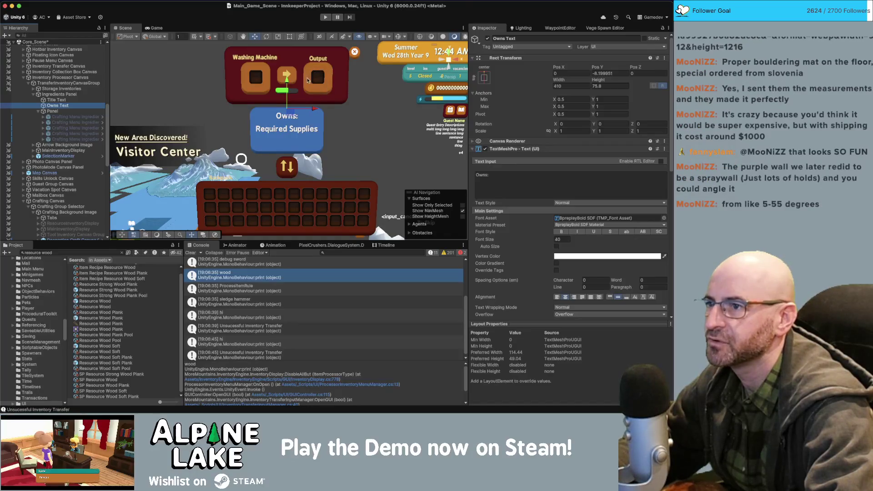
{"action": "key", "text": "super+Tab"}
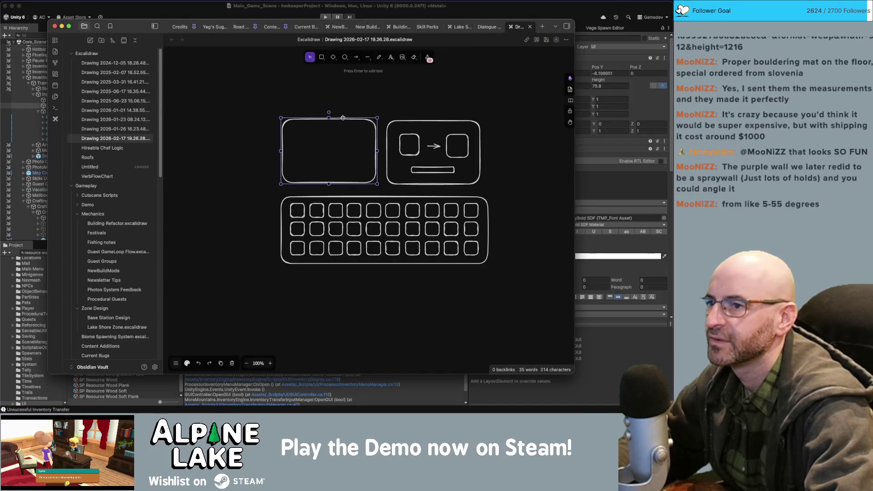
{"action": "key", "text": "super+Tab"}
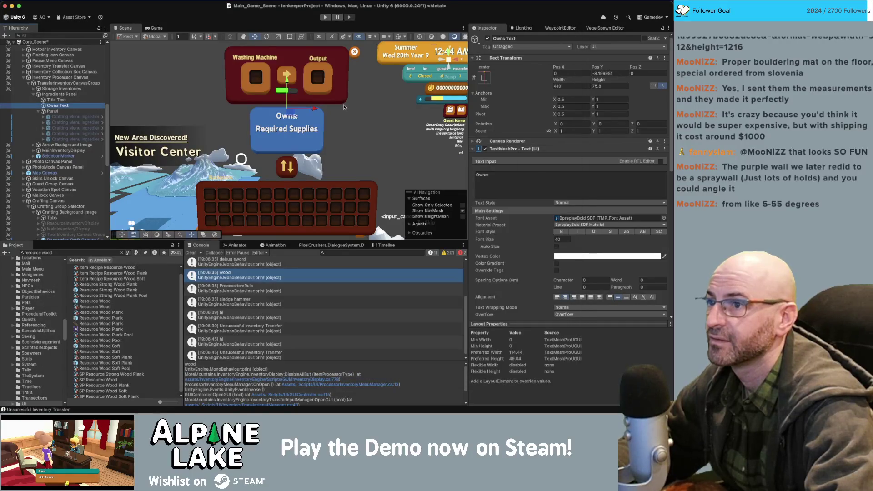
{"action": "key", "text": "super+Tab"}
{"action": "left_click", "coordinate": [337, 129]}
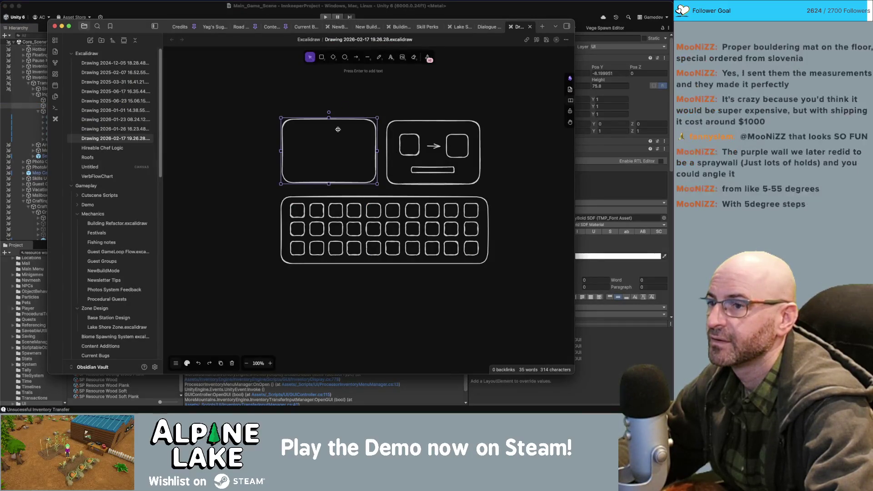
{"action": "left_click_drag", "start_coordinate": [281, 151], "coordinate": [283, 154]}
{"action": "left_click", "coordinate": [388, 122]}
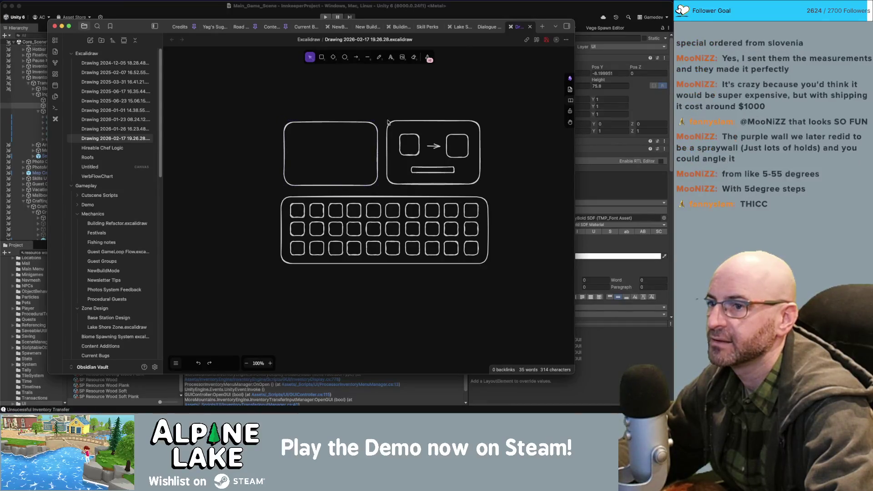
{"action": "left_click", "coordinate": [379, 148]}
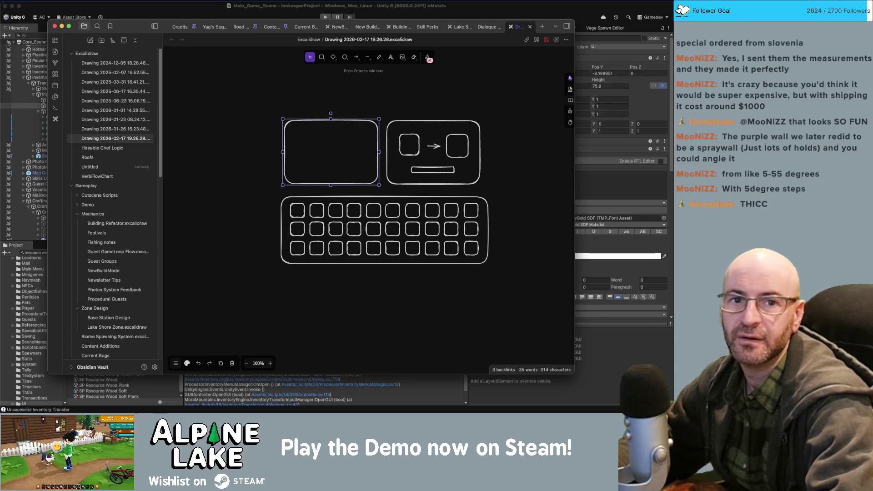
Check the processor panel's small squares and draw a slot outline over the second grid slot.
{"action": "key", "text": "super+Tab"}
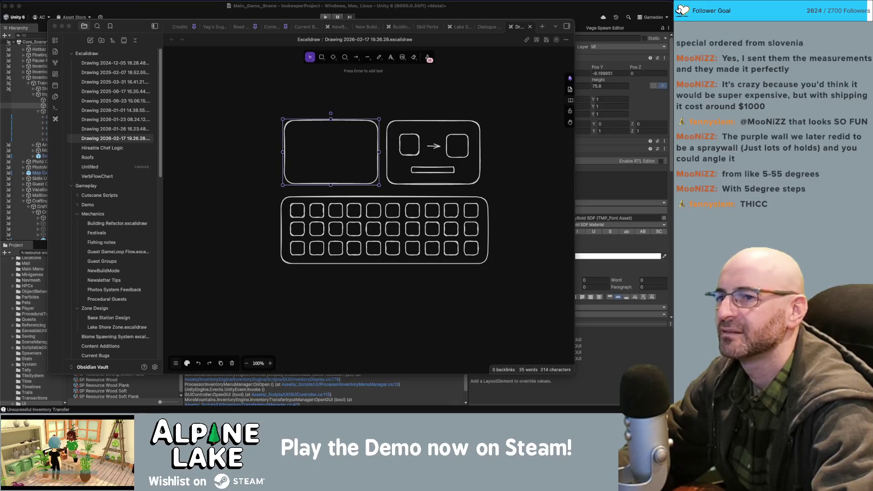
{"action": "key", "text": "super+Tab"}
{"action": "left_click", "coordinate": [459, 115]}
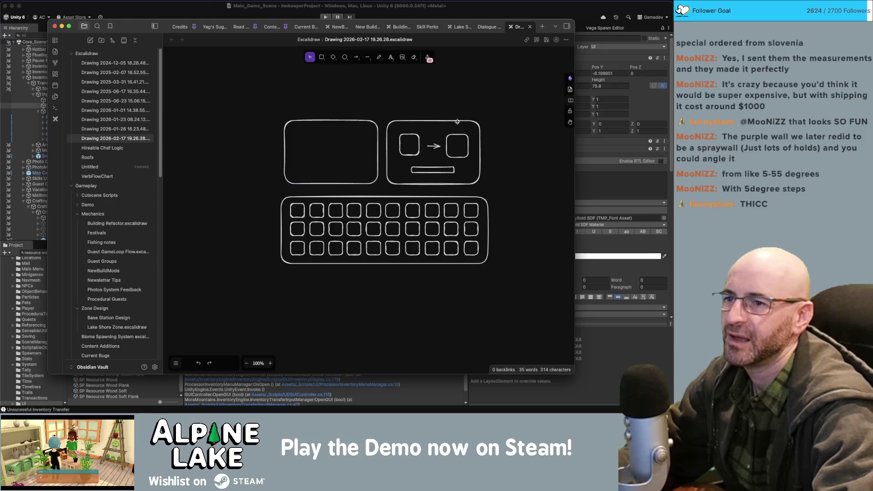
{"action": "left_click", "coordinate": [463, 133]}
{"action": "left_click", "coordinate": [462, 100]}
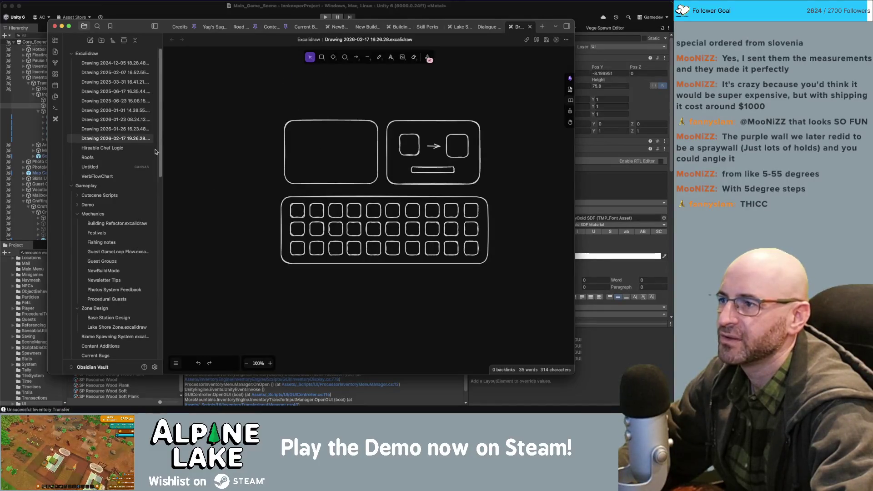
{"action": "key", "text": "r"}
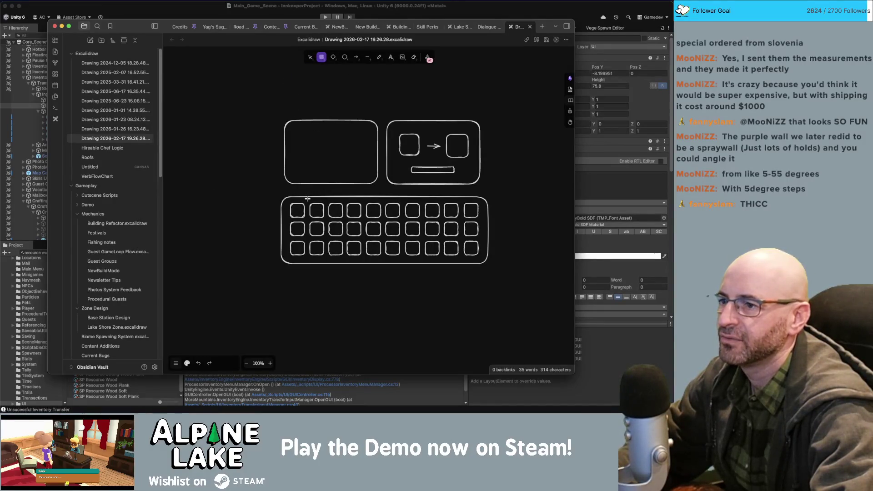
{"action": "left_click_drag", "start_coordinate": [307, 199], "coordinate": [327, 221]}
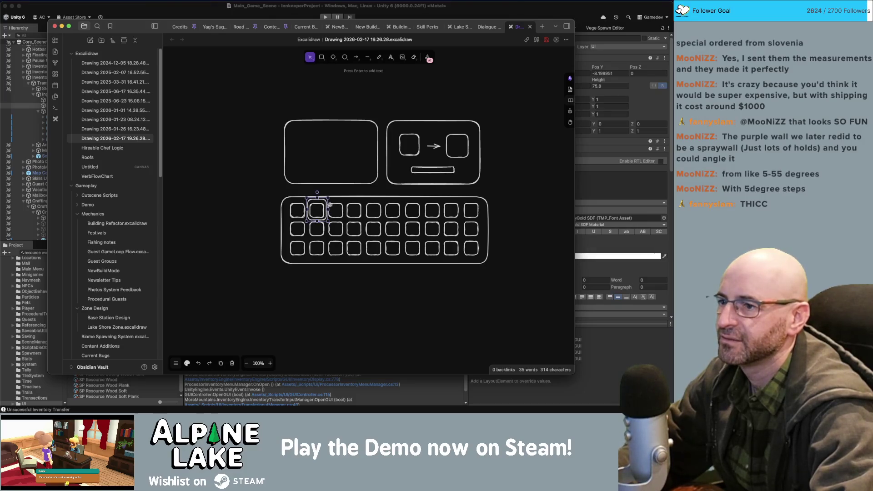
{"action": "key", "text": "r"}
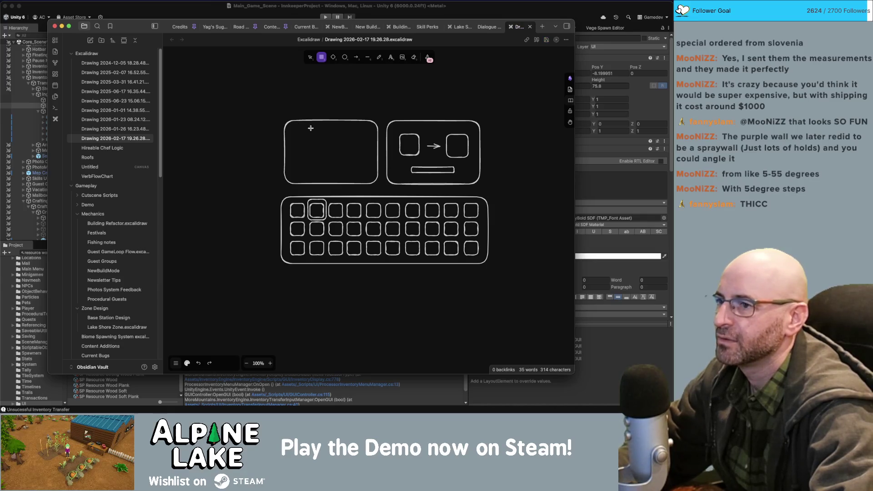
Add a 'Strong Wood Plank' title in the left panel with an icon box at its top-left.
{"action": "key", "text": "t"}
{"action": "left_click", "coordinate": [321, 139]}
{"action": "type", "text": "Strong W"}
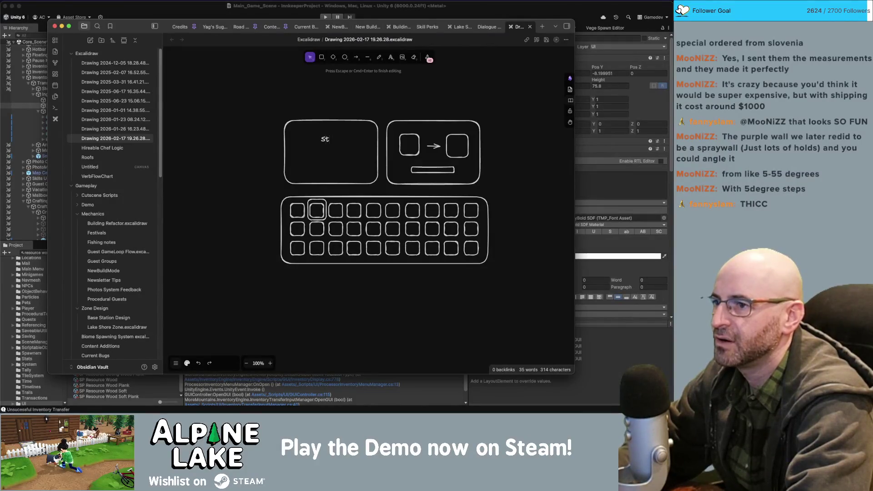
{"action": "type", "text": "ood Plank"}
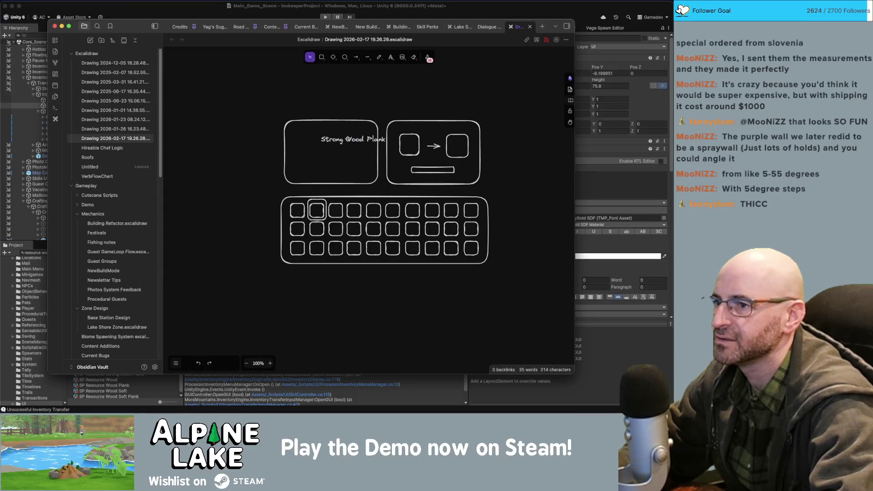
{"action": "key", "text": "Escape"}
{"action": "key", "text": "shift+Left"}
{"action": "key", "text": "shift+Left"}
{"action": "key", "text": "shift+Left"}
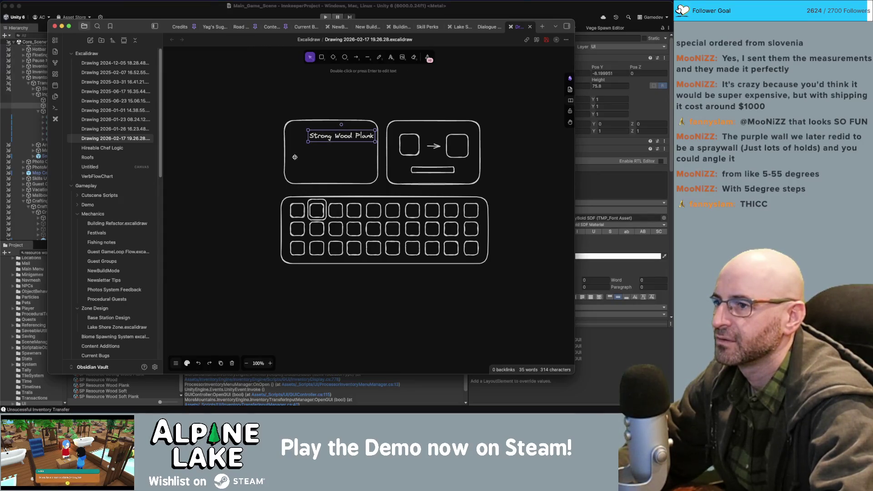
{"action": "left_click_drag", "start_coordinate": [297, 207], "coordinate": [296, 129]}
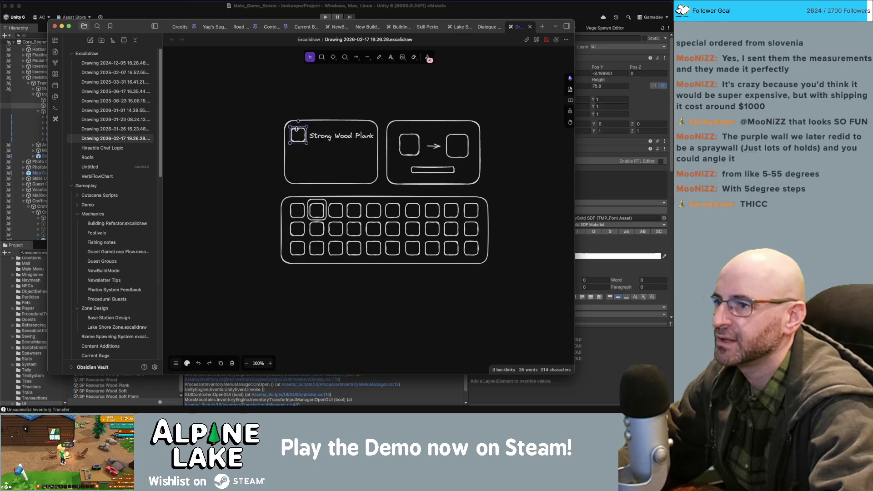
{"action": "key", "text": "Escape"}
Zoom into the icon box and try a freehand stroke and thin outline, undoing the test.
{"action": "scroll", "coordinate": [301, 168], "scroll_direction": "up", "scroll_amount": 5}
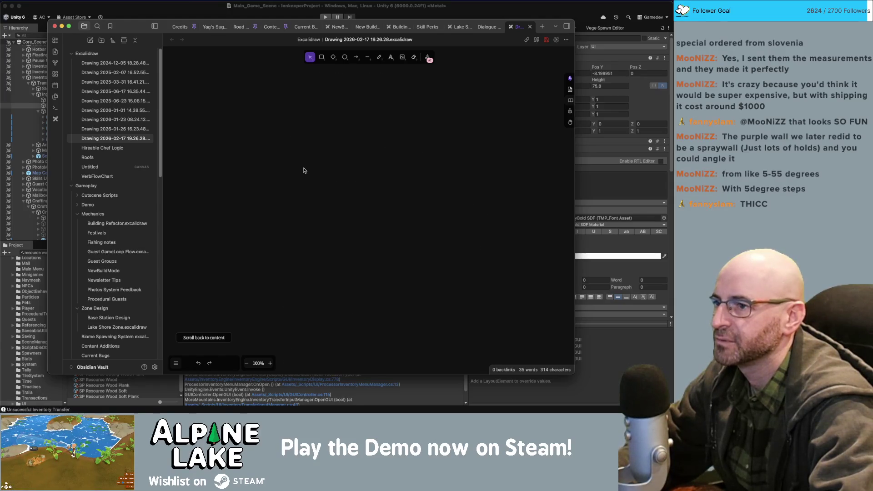
{"action": "scroll", "coordinate": [301, 168], "scroll_direction": "down", "scroll_amount": 4}
{"action": "scroll", "coordinate": [296, 209], "scroll_direction": "up", "scroll_amount": 10}
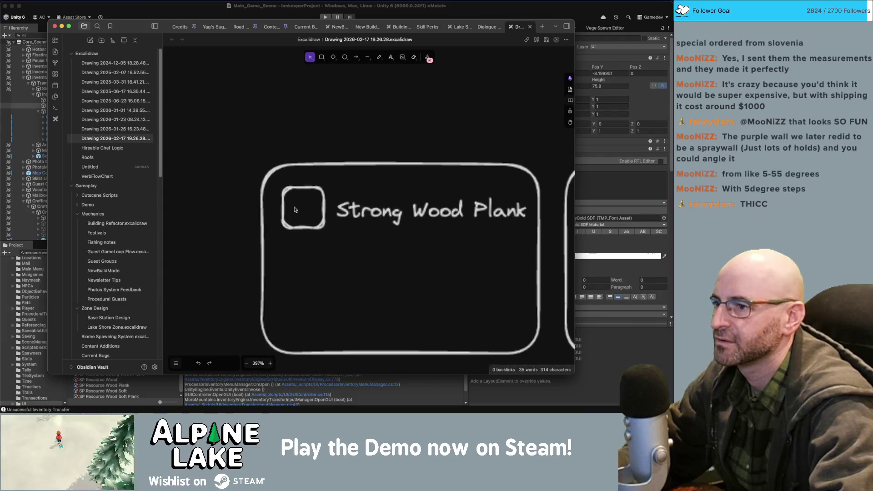
{"action": "scroll", "coordinate": [296, 209], "scroll_direction": "up", "scroll_amount": 2}
{"action": "left_click", "coordinate": [380, 58]}
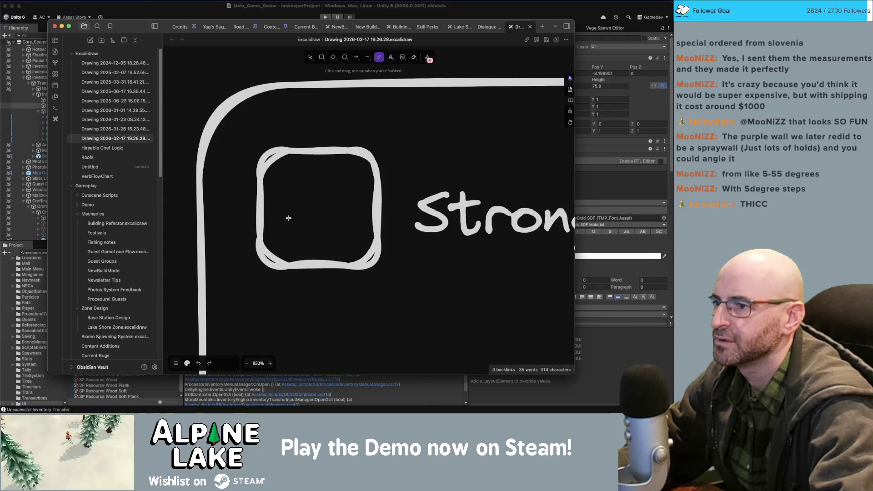
{"action": "left_click_drag", "start_coordinate": [289, 217], "coordinate": [318, 179]}
{"action": "left_click", "coordinate": [198, 363]}
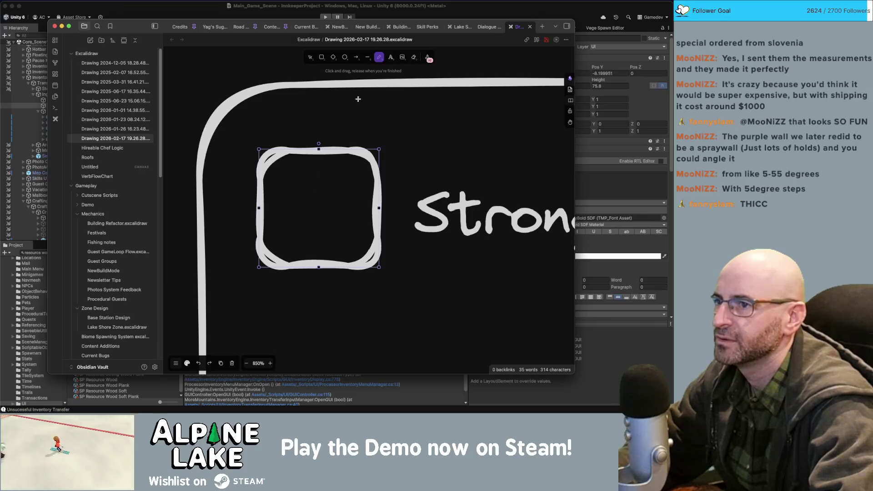
{"action": "left_click", "coordinate": [187, 363]}
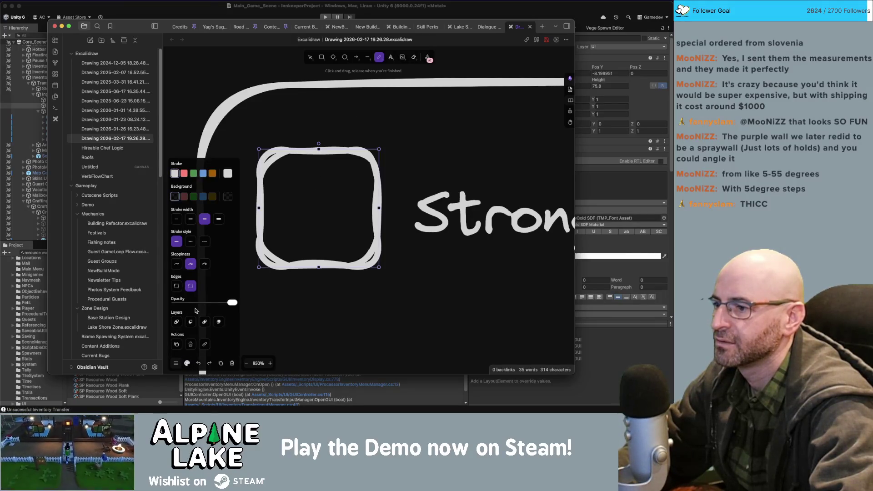
{"action": "left_click", "coordinate": [177, 219]}
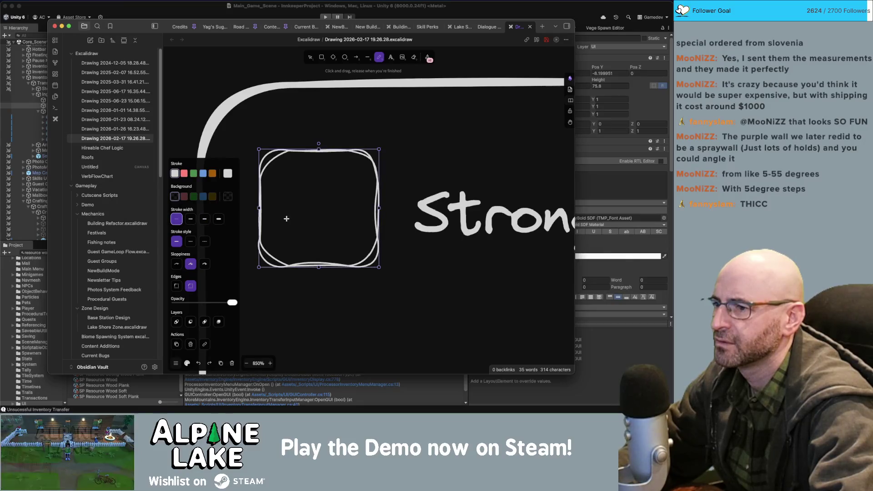
{"action": "left_click_drag", "start_coordinate": [287, 219], "coordinate": [317, 190]}
{"action": "key", "text": "ctrl+z"}
{"action": "key", "text": "ctrl+z"}
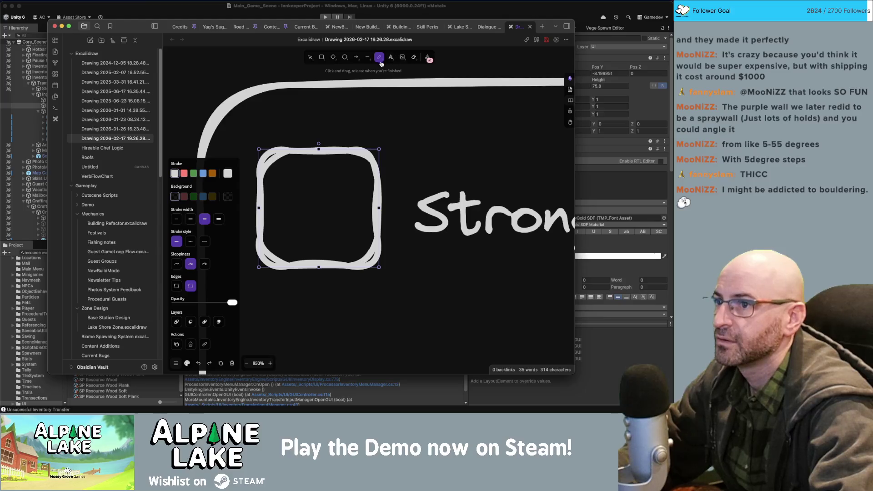
{"action": "key", "text": "Escape"}
Freehand-sketch the plank's outline and side edge inside the icon box, then zoom out.
{"action": "key", "text": "p"}
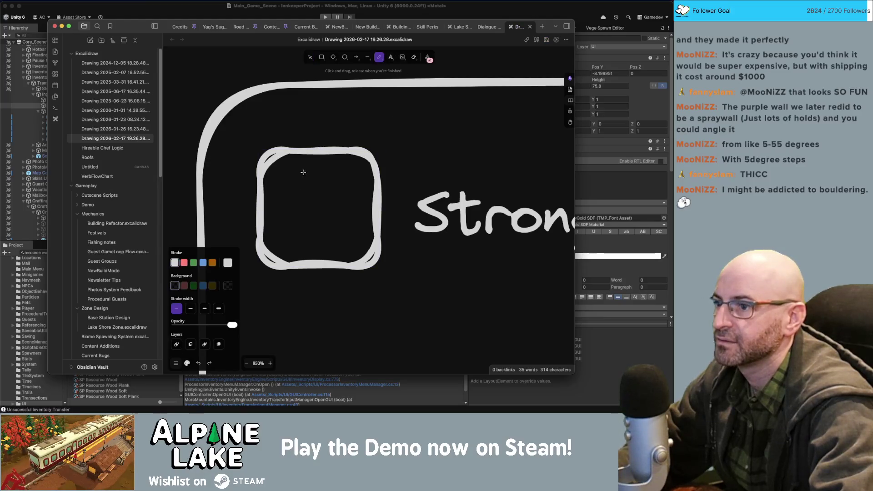
{"action": "mouse_move", "coordinate": [282, 219]}
{"action": "left_mouse_down"}
{"action": "mouse_move", "coordinate": [329, 172]}
{"action": "mouse_move", "coordinate": [337, 223]}
{"action": "mouse_move", "coordinate": [298, 229]}
{"action": "mouse_move", "coordinate": [297, 246]}
{"action": "left_mouse_up"}
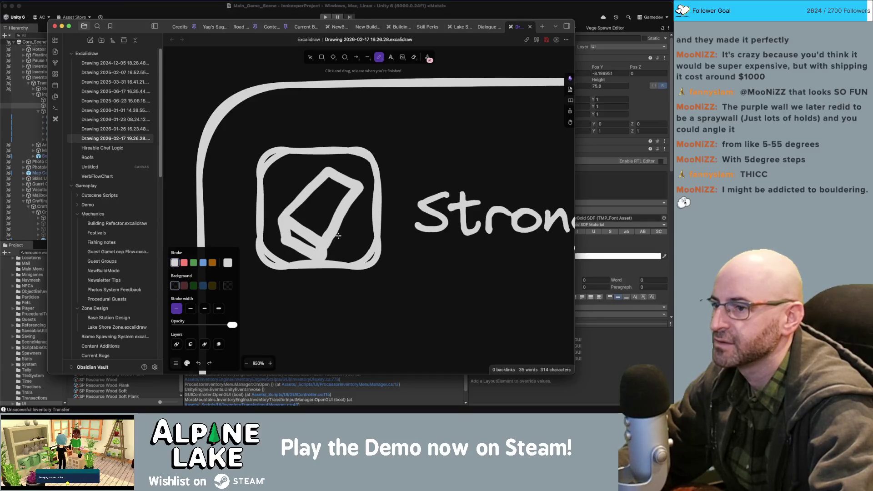
{"action": "left_click_drag", "start_coordinate": [340, 245], "coordinate": [364, 195]}
{"action": "key", "text": "v"}
{"action": "scroll", "coordinate": [396, 175], "scroll_direction": "down", "scroll_amount": 3}
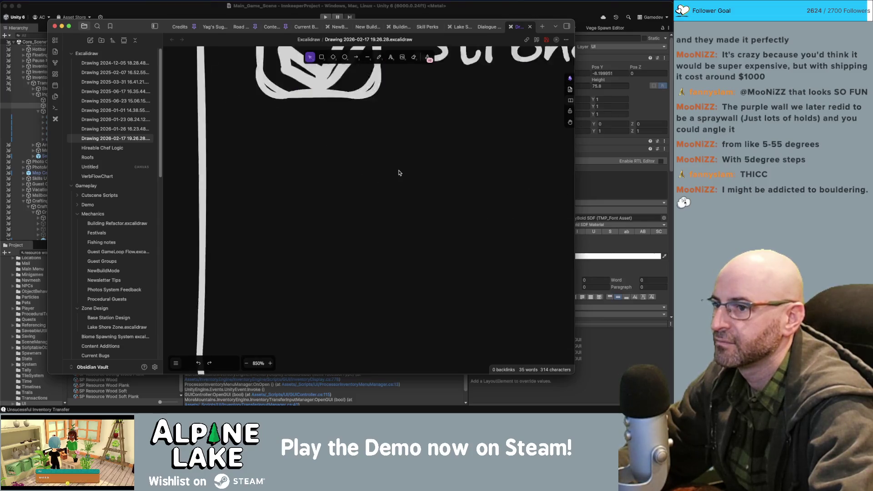
{"action": "scroll", "coordinate": [395, 175], "scroll_direction": "down", "scroll_amount": 5}
{"action": "scroll", "coordinate": [396, 172], "scroll_direction": "down", "scroll_amount": 6}
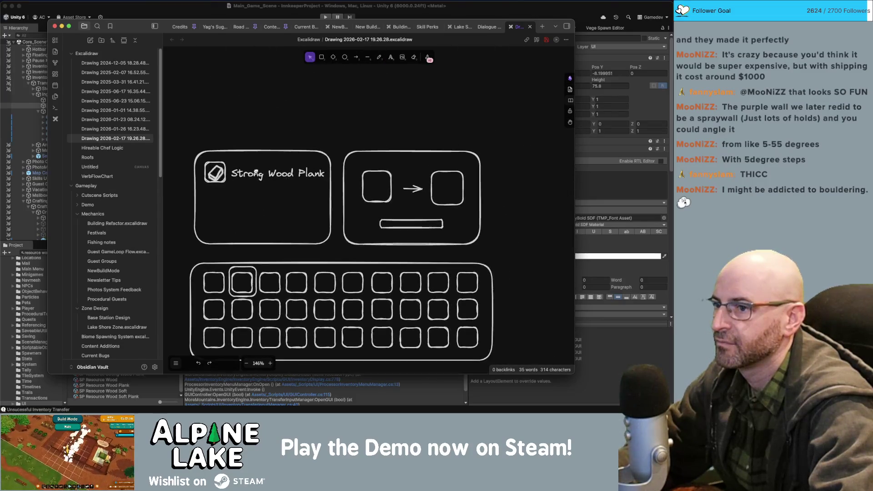
Nudge the plank icon slightly right and down within its box.
{"action": "left_click_drag", "start_coordinate": [202, 138], "coordinate": [465, 327]}
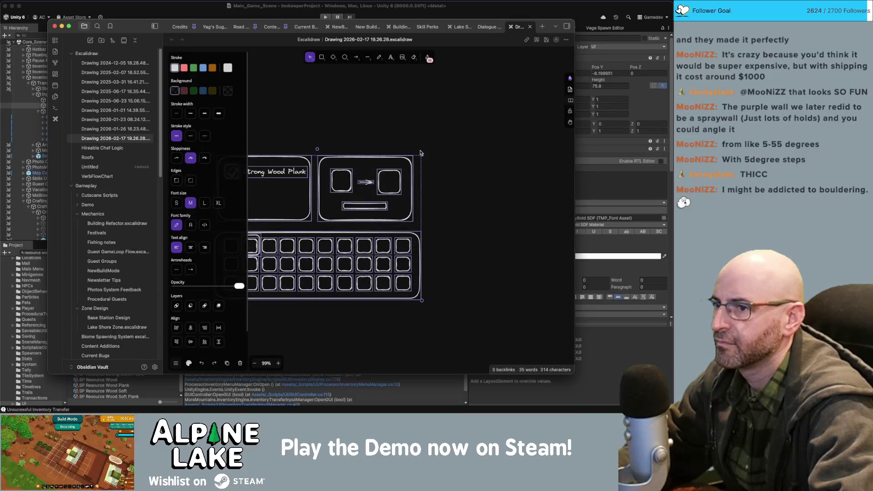
{"action": "scroll", "coordinate": [422, 153], "scroll_direction": "up", "scroll_amount": 5}
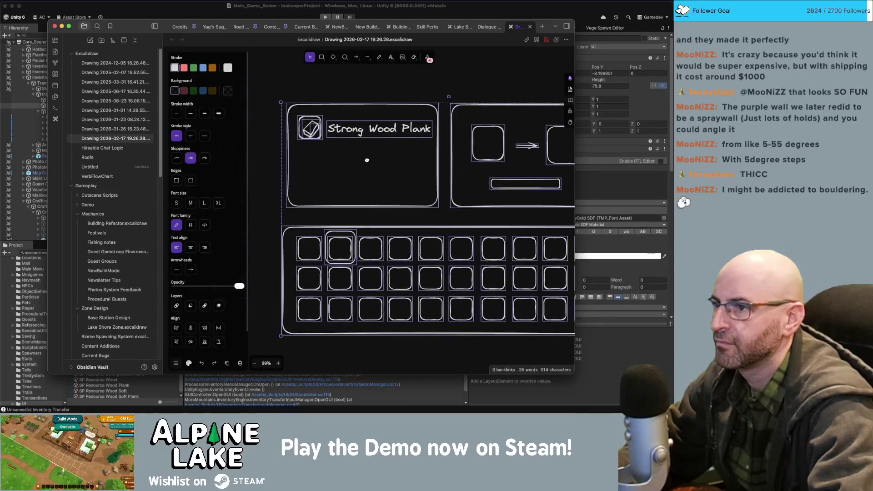
{"action": "left_click", "coordinate": [349, 176]}
{"action": "scroll", "coordinate": [318, 173], "scroll_direction": "up", "scroll_amount": 3}
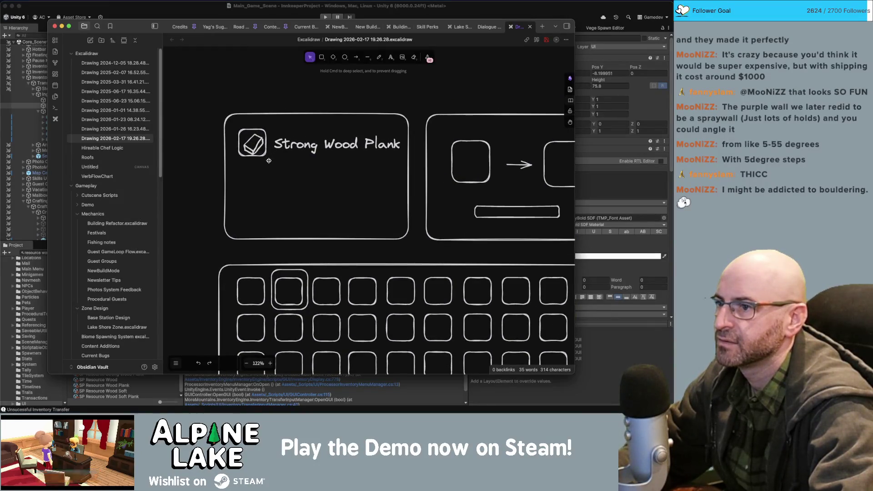
{"action": "left_click_drag", "start_coordinate": [266, 154], "coordinate": [268, 155]}
{"action": "left_click", "coordinate": [249, 164]}
Move the plank icon and Strong Wood Plank title slightly up-left.
{"action": "left_click", "coordinate": [377, 144]}
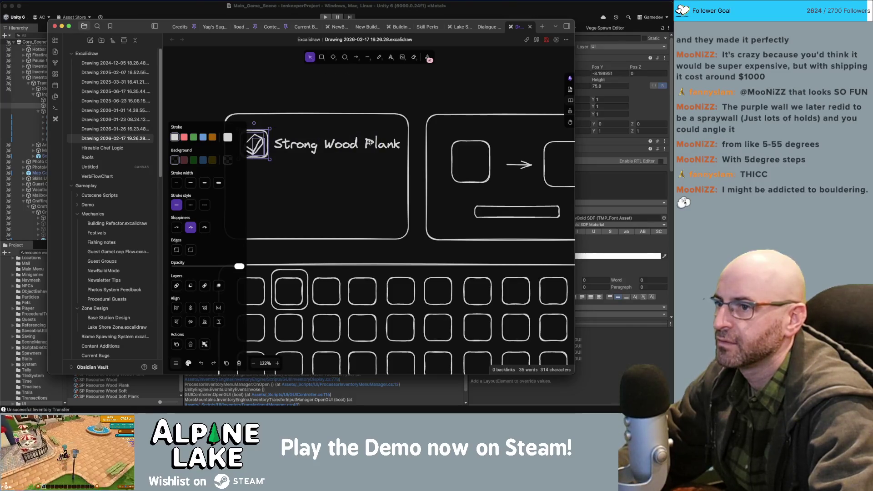
{"action": "left_click_drag", "start_coordinate": [363, 144], "coordinate": [358, 142]}
{"action": "left_click", "coordinate": [364, 96]}
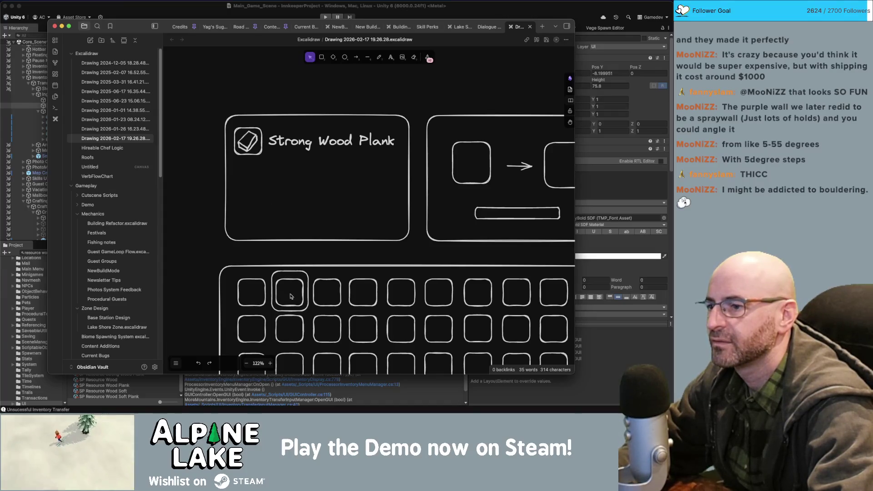
{"action": "scroll", "coordinate": [286, 304], "scroll_direction": "up", "scroll_amount": 2}
Freehand-sketch a log icon in the second slot of the grid's top row.
{"action": "scroll", "coordinate": [310, 234], "scroll_direction": "down", "scroll_amount": 3}
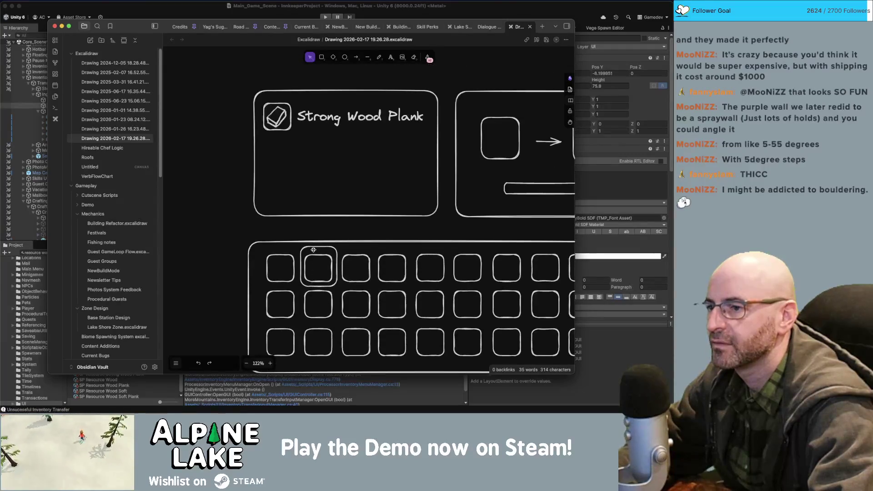
{"action": "scroll", "coordinate": [319, 214], "scroll_direction": "up", "scroll_amount": 5}
{"action": "key", "text": "p"}
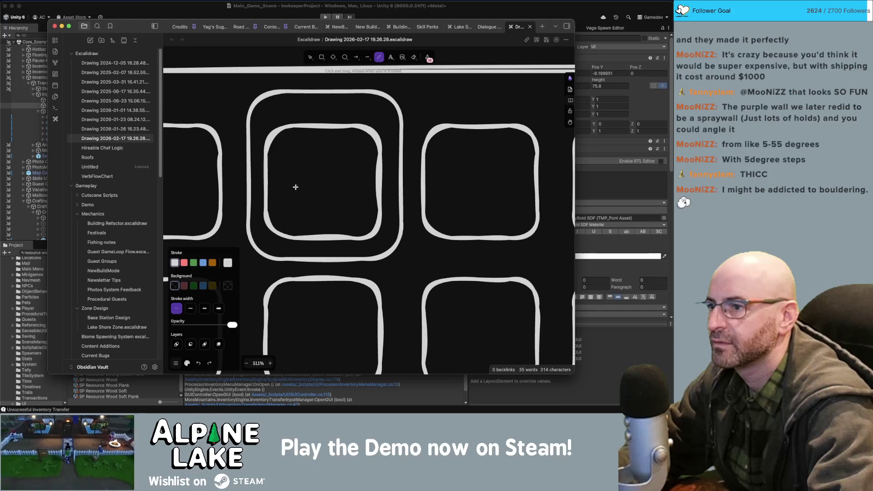
{"action": "mouse_move", "coordinate": [306, 215]}
{"action": "left_mouse_down"}
{"action": "mouse_move", "coordinate": [289, 191]}
{"action": "mouse_move", "coordinate": [342, 148]}
{"action": "mouse_move", "coordinate": [320, 208]}
{"action": "left_mouse_up"}
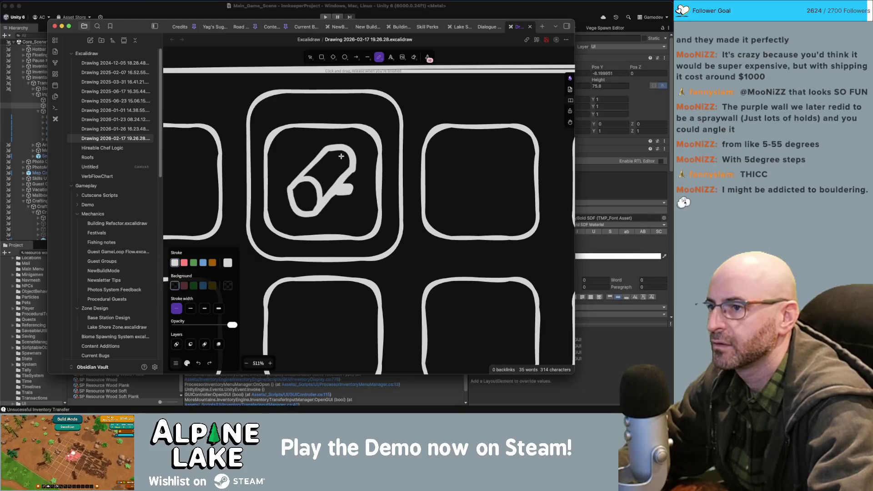
{"action": "key", "text": "v"}
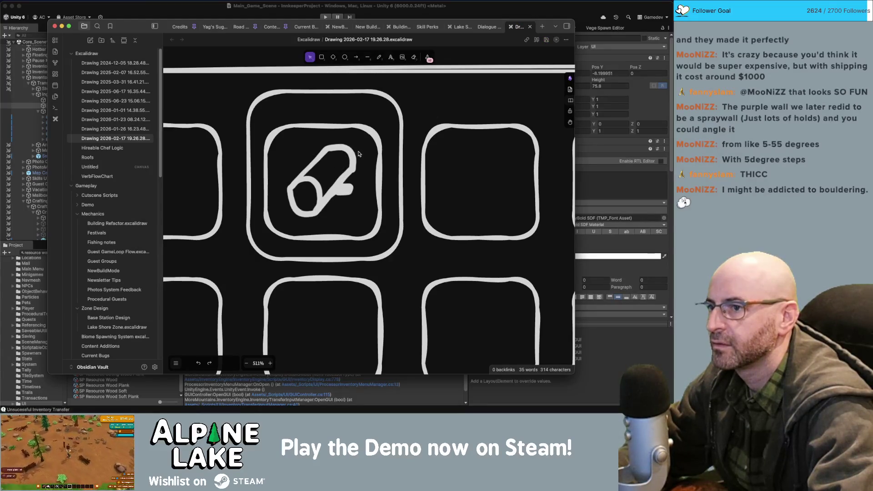
{"action": "scroll", "coordinate": [362, 153], "scroll_direction": "down", "scroll_amount": 5}
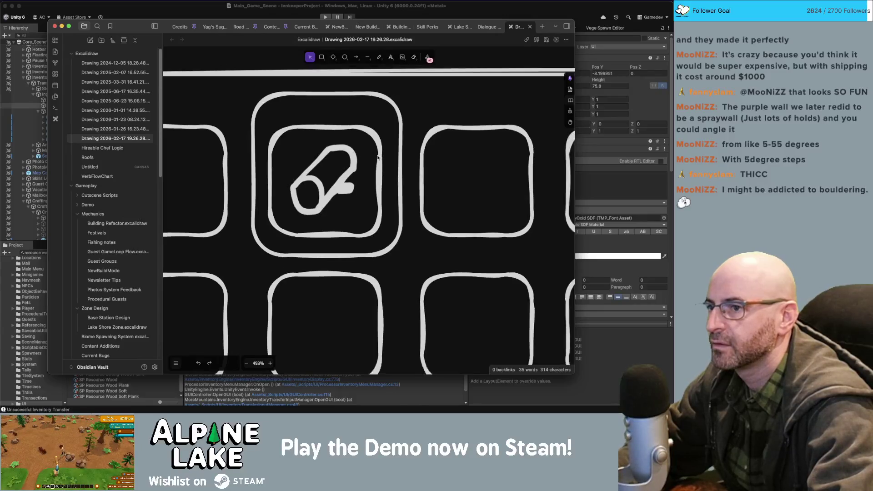
Copy the log sketch from the grid and place the copy inside the plank panel.
{"action": "left_click", "coordinate": [359, 171]}
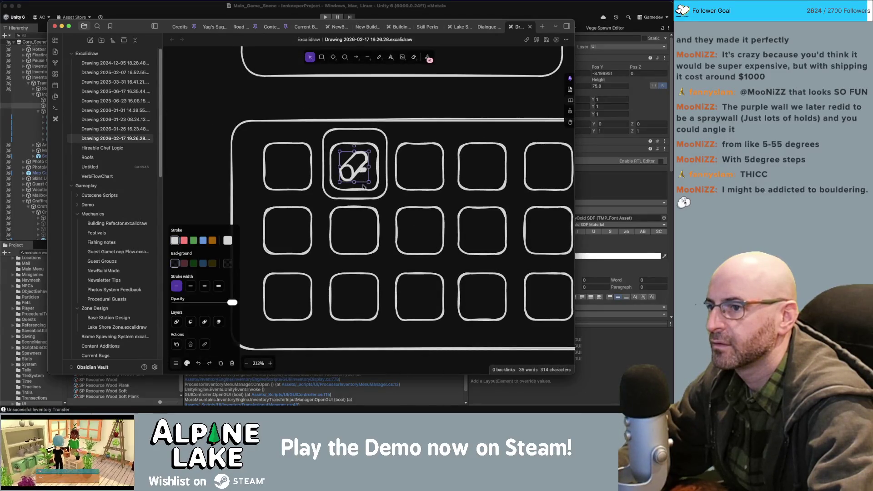
{"action": "mouse_move", "coordinate": [359, 171]}
{"action": "left_mouse_down"}
{"action": "mouse_move", "coordinate": [344, 57]}
{"action": "mouse_move", "coordinate": [325, 166]}
{"action": "mouse_move", "coordinate": [296, 123]}
{"action": "left_mouse_up"}
{"action": "scroll", "coordinate": [345, 82], "scroll_direction": "up", "scroll_amount": 3}
{"action": "left_click", "coordinate": [359, 121]}
{"action": "scroll", "coordinate": [359, 121], "scroll_direction": "up", "scroll_amount": 3}
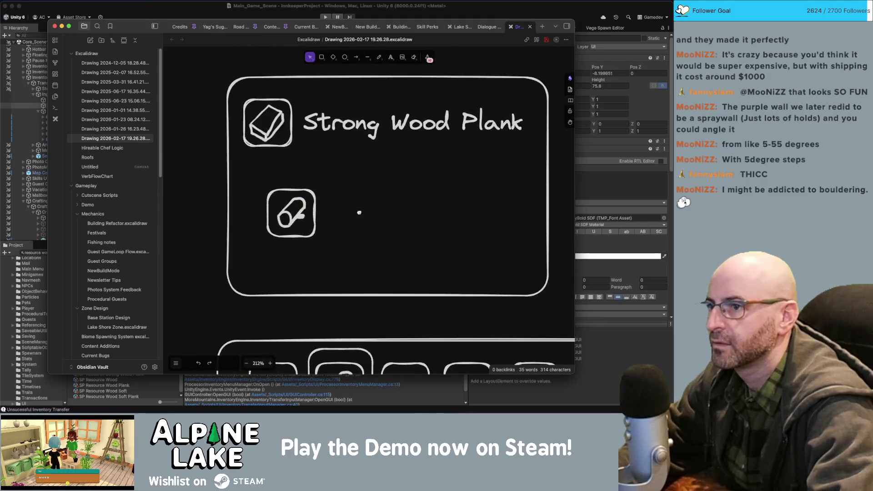
{"action": "left_click", "coordinate": [293, 226]}
{"action": "left_click_drag", "start_coordinate": [293, 226], "coordinate": [249, 70]}
{"action": "scroll", "coordinate": [384, 161], "scroll_direction": "up", "scroll_amount": 3}
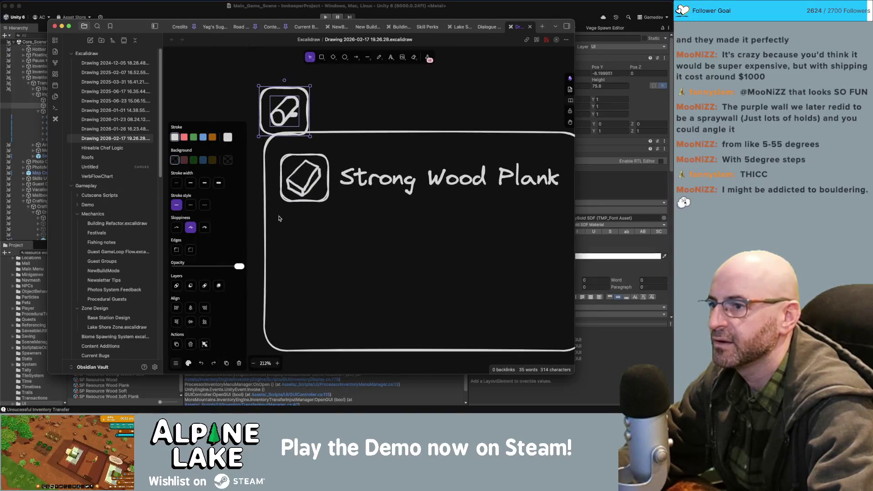
Move the plank icon and Strong Wood Plank title lower in the panel, below the log.
{"action": "mouse_move", "coordinate": [279, 216]}
{"action": "left_mouse_down"}
{"action": "mouse_move", "coordinate": [368, 150]}
{"action": "mouse_move", "coordinate": [562, 150]}
{"action": "left_mouse_up"}
{"action": "left_click_drag", "start_coordinate": [545, 180], "coordinate": [544, 280]}
{"action": "mouse_move", "coordinate": [324, 82]}
{"action": "left_mouse_down"}
{"action": "mouse_move", "coordinate": [249, 124]}
{"action": "mouse_move", "coordinate": [289, 111]}
{"action": "mouse_move", "coordinate": [341, 175]}
{"action": "mouse_move", "coordinate": [298, 185]}
{"action": "mouse_move", "coordinate": [323, 213]}
{"action": "left_mouse_up"}
{"action": "left_click", "coordinate": [386, 230]}
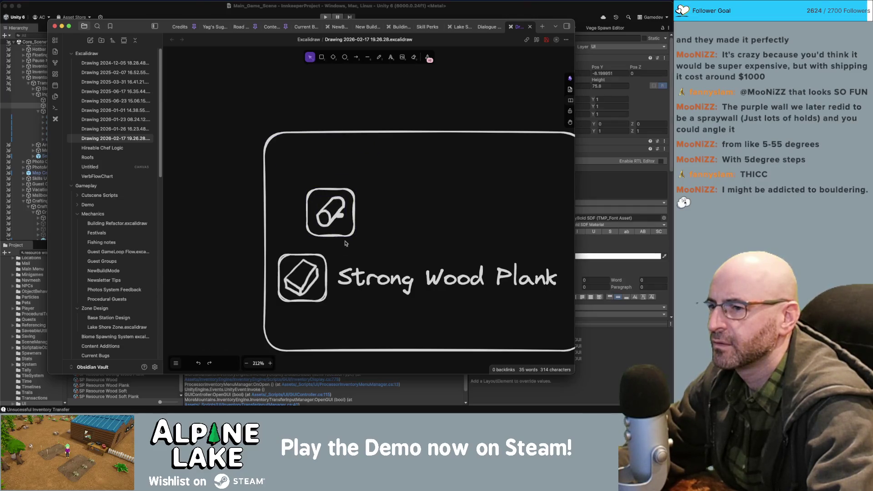
Label the log copy with the quantity 5.
{"action": "scroll", "coordinate": [357, 211], "scroll_direction": "down", "scroll_amount": 2}
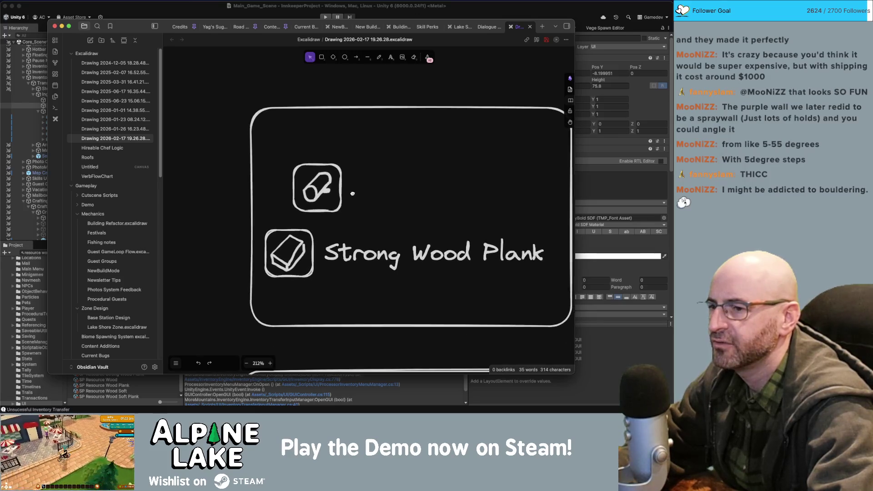
{"action": "double_click", "coordinate": [332, 206]}
{"action": "type", "text": "5"}
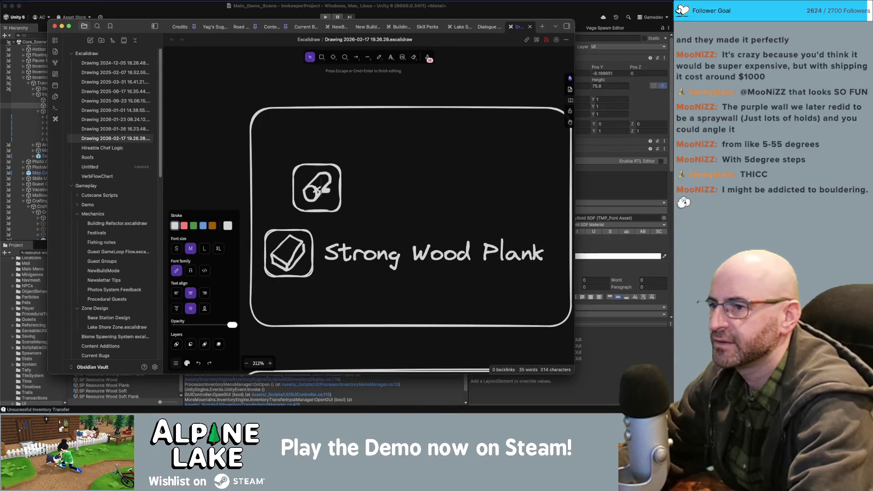
{"action": "left_click", "coordinate": [369, 168]}
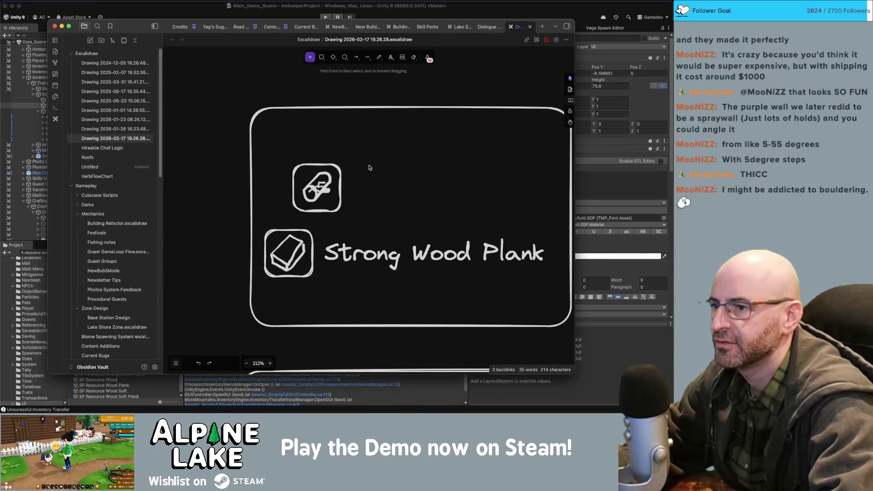
Delete the scribbled 5 from the log icon.
{"action": "left_click", "coordinate": [324, 187]}
{"action": "left_click", "coordinate": [335, 206]}
{"action": "left_click", "coordinate": [324, 190]}
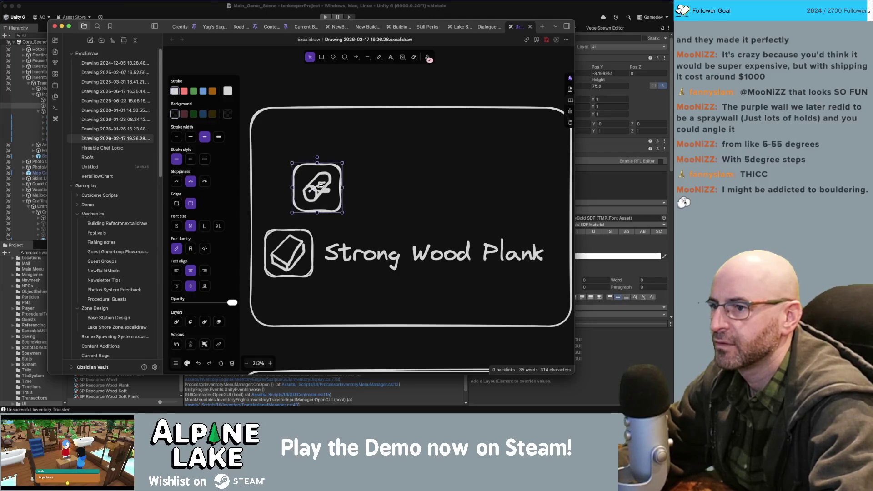
{"action": "left_click", "coordinate": [342, 189]}
{"action": "left_click", "coordinate": [342, 188]}
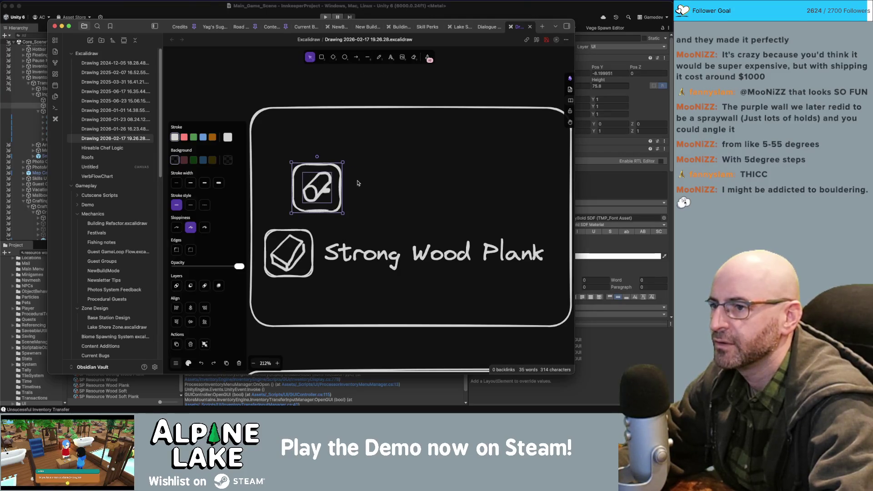
{"action": "key", "text": "Delete"}
Add a typed x5 text label on the log icon's lower-right corner.
{"action": "key", "text": "p"}
{"action": "key", "text": "t"}
{"action": "left_click", "coordinate": [369, 207]}
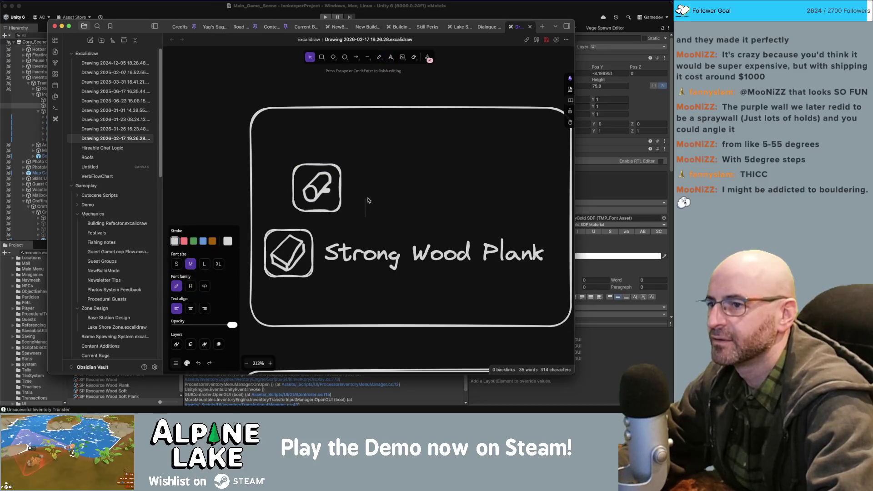
{"action": "key", "text": "Escape"}
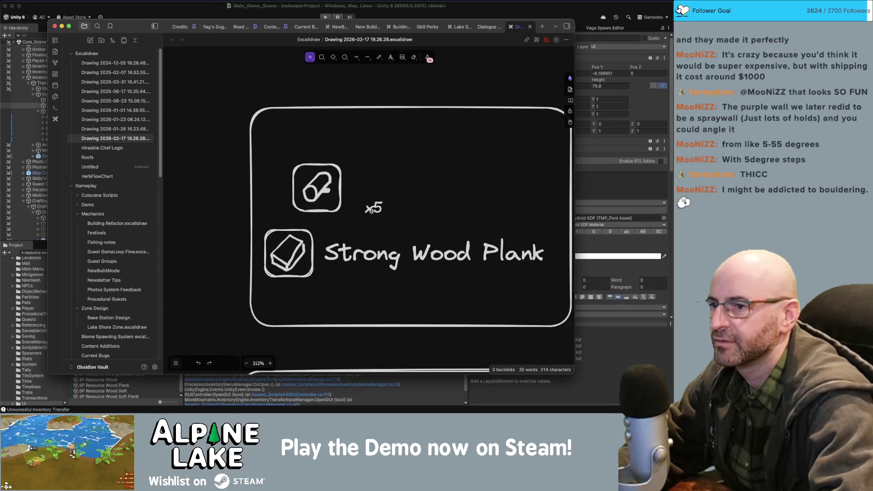
{"action": "left_click_drag", "start_coordinate": [374, 208], "coordinate": [334, 203]}
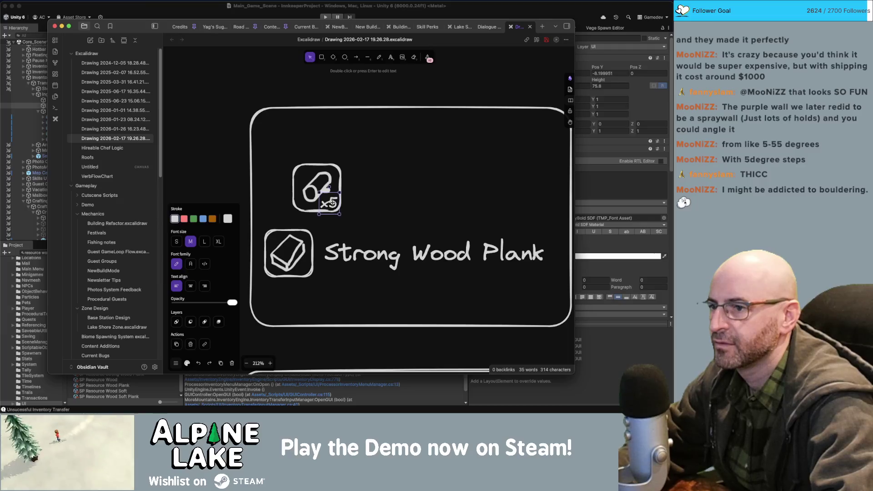
{"action": "left_click", "coordinate": [349, 192]}
{"action": "left_click", "coordinate": [352, 254]}
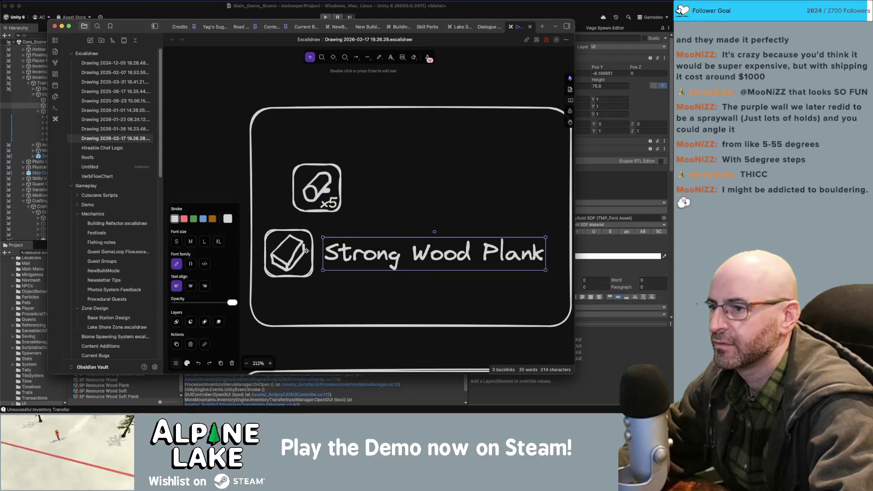
{"action": "left_click", "coordinate": [291, 262]}
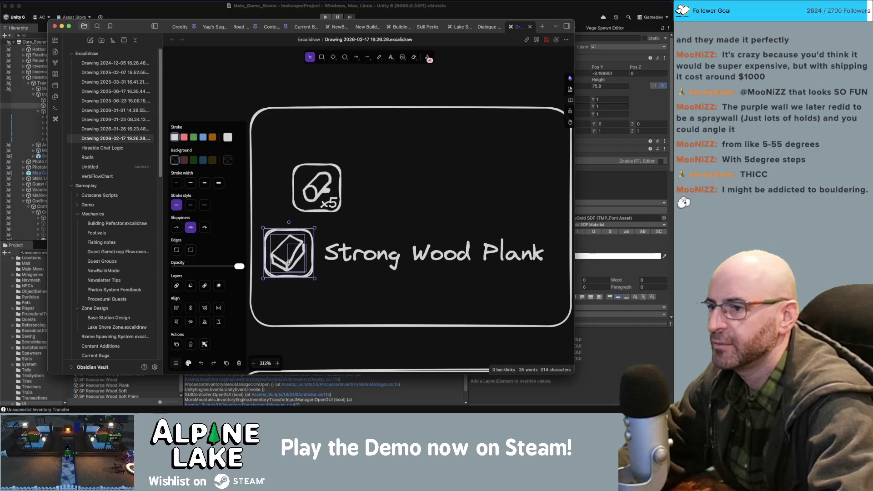
Move the plank icon beside the log icon and shrink the title above it.
{"action": "left_click_drag", "start_coordinate": [291, 262], "coordinate": [490, 200]}
{"action": "left_click", "coordinate": [452, 255]}
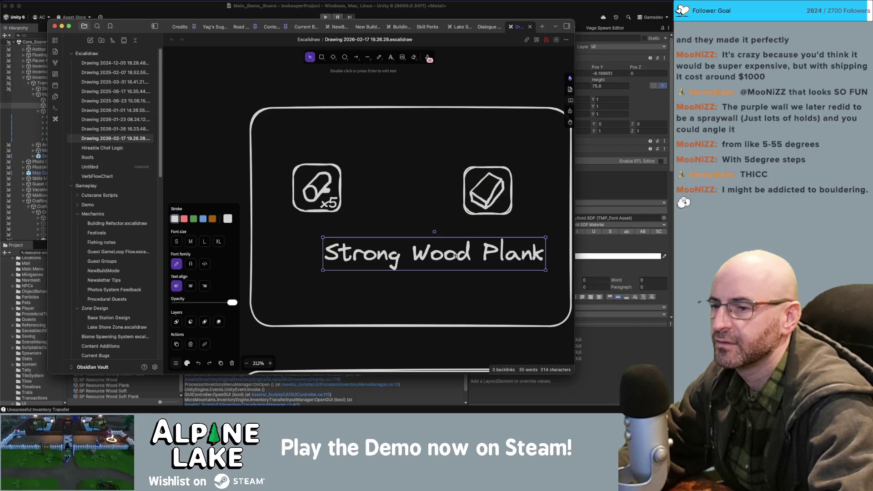
{"action": "mouse_move", "coordinate": [546, 270]}
{"action": "left_mouse_down"}
{"action": "mouse_move", "coordinate": [456, 257]}
{"action": "mouse_move", "coordinate": [489, 157]}
{"action": "mouse_move", "coordinate": [511, 153]}
{"action": "left_mouse_up"}
{"action": "mouse_move", "coordinate": [376, 155]}
{"action": "left_mouse_down"}
{"action": "mouse_move", "coordinate": [364, 179]}
{"action": "mouse_move", "coordinate": [274, 223]}
{"action": "left_mouse_up"}
{"action": "left_click_drag", "start_coordinate": [314, 192], "coordinate": [301, 212]}
{"action": "left_click", "coordinate": [409, 186]}
{"action": "mouse_move", "coordinate": [444, 154]}
{"action": "left_mouse_down"}
{"action": "mouse_move", "coordinate": [522, 204]}
{"action": "mouse_move", "coordinate": [525, 219]}
{"action": "left_mouse_up"}
Fine-tune the log icon, plank icon and title so they line up.
{"action": "left_click_drag", "start_coordinate": [490, 195], "coordinate": [480, 206]}
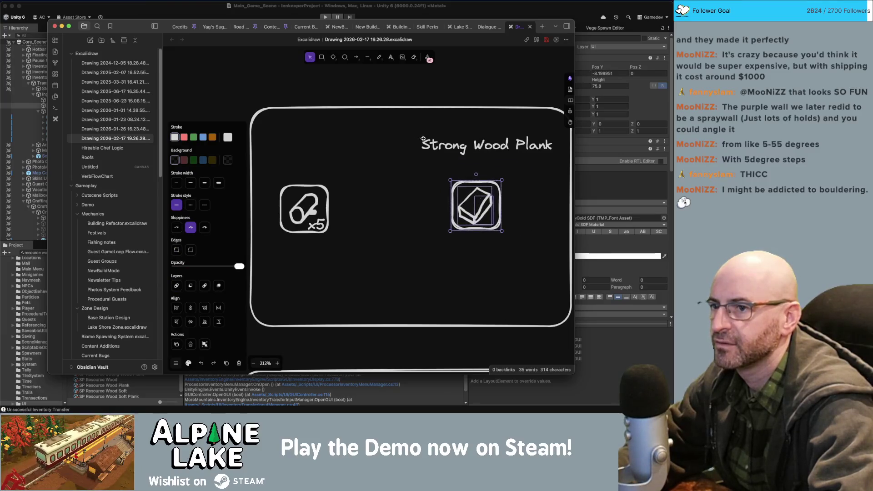
{"action": "mouse_move", "coordinate": [406, 128]}
{"action": "left_mouse_down"}
{"action": "mouse_move", "coordinate": [524, 159]}
{"action": "mouse_move", "coordinate": [536, 153]}
{"action": "mouse_move", "coordinate": [511, 159]}
{"action": "left_mouse_up"}
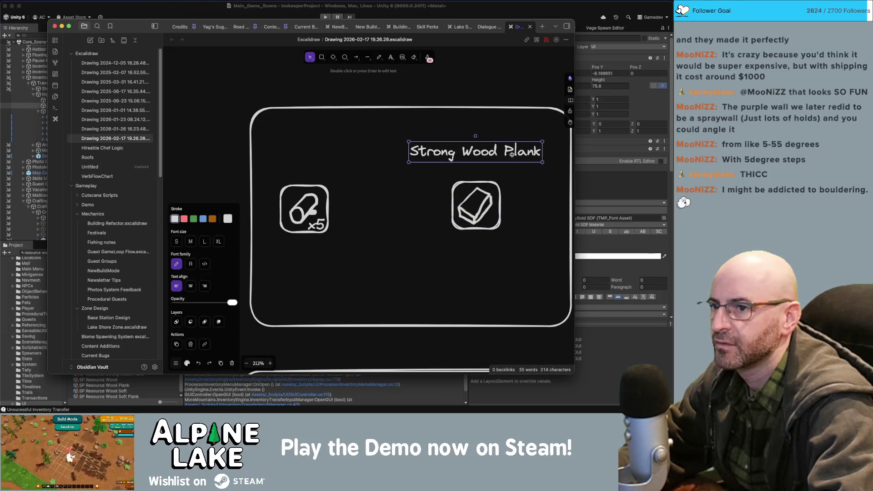
{"action": "left_click", "coordinate": [358, 162]}
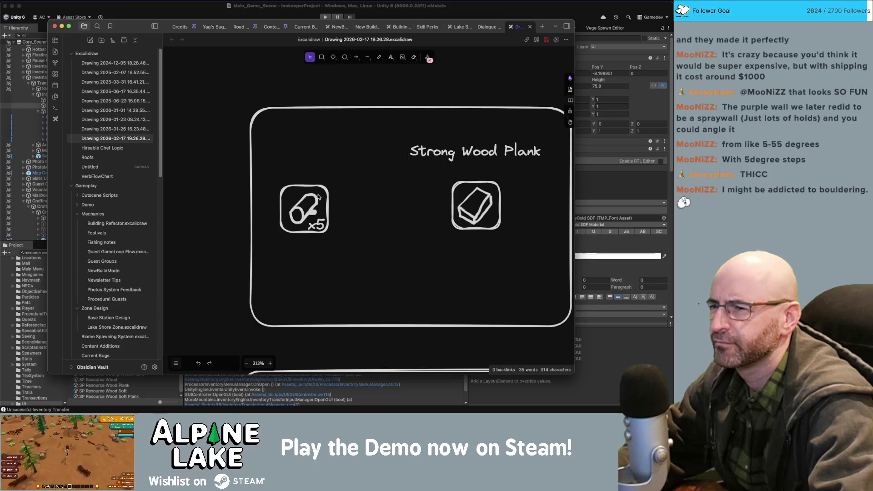
{"action": "left_click_drag", "start_coordinate": [362, 154], "coordinate": [274, 250]}
{"action": "left_click_drag", "start_coordinate": [305, 209], "coordinate": [310, 209]}
{"action": "left_click", "coordinate": [330, 173]}
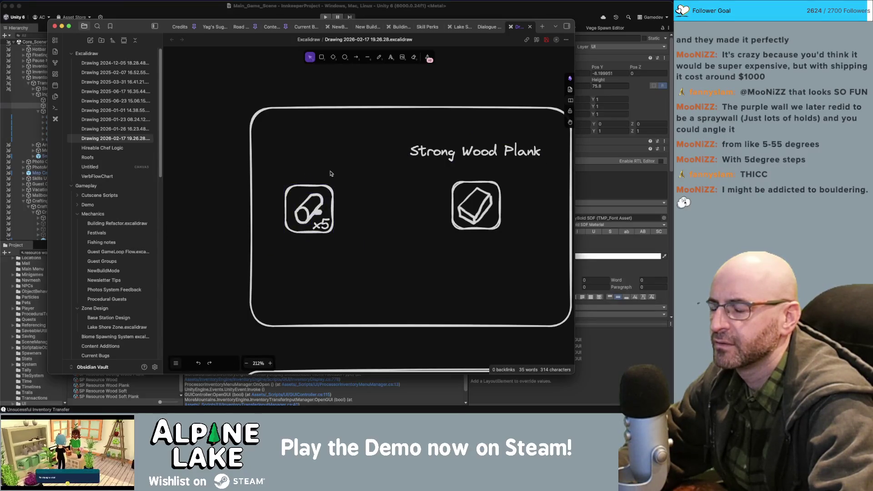
Add a Wood label above the log icon.
{"action": "double_click", "coordinate": [286, 171]}
{"action": "type", "text": "Wood"}
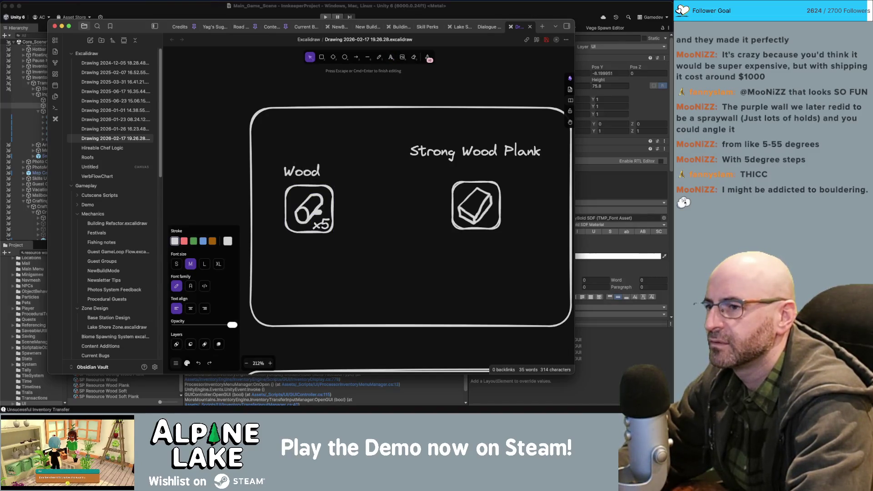
{"action": "left_click", "coordinate": [349, 172]}
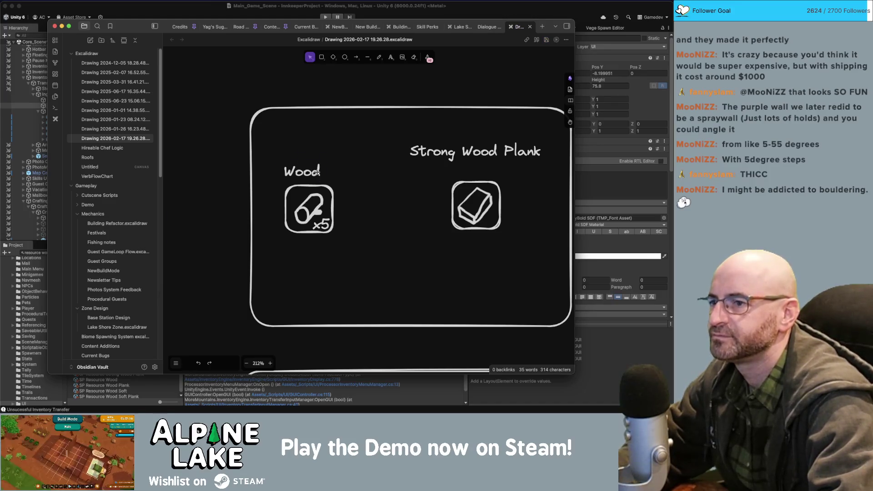
{"action": "left_click_drag", "start_coordinate": [318, 172], "coordinate": [327, 163]}
Remove 'Strong' from the title so it reads Wood Plank.
{"action": "left_click", "coordinate": [478, 152]}
{"action": "double_click", "coordinate": [463, 154]}
{"action": "mouse_move", "coordinate": [463, 158]}
{"action": "left_mouse_down"}
{"action": "mouse_move", "coordinate": [407, 158]}
{"action": "mouse_move", "coordinate": [498, 160]}
{"action": "left_mouse_up"}
{"action": "key", "text": "BackSpace"}
{"action": "key", "text": "Escape"}
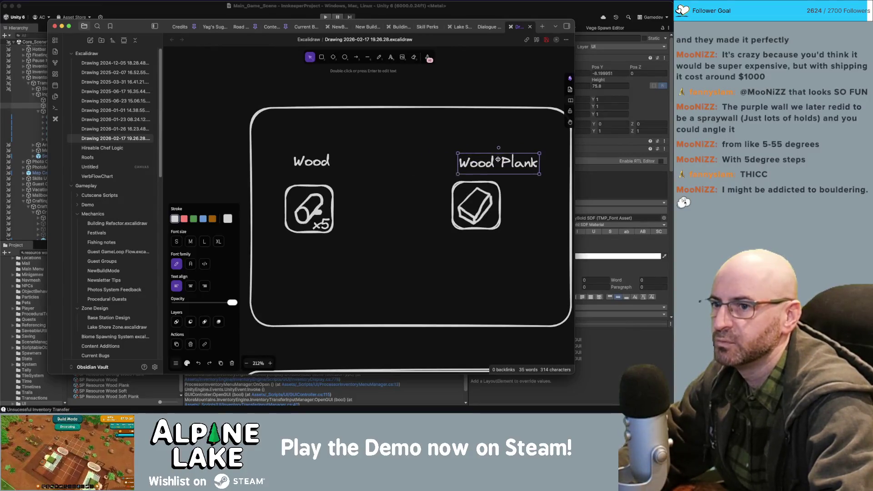
Draw an extra-bold arrow from Wood to Wood Plank between the two icons.
{"action": "left_click", "coordinate": [350, 173]}
{"action": "scroll", "coordinate": [350, 173], "scroll_direction": "right", "scroll_amount": 3}
{"action": "left_click", "coordinate": [356, 57]}
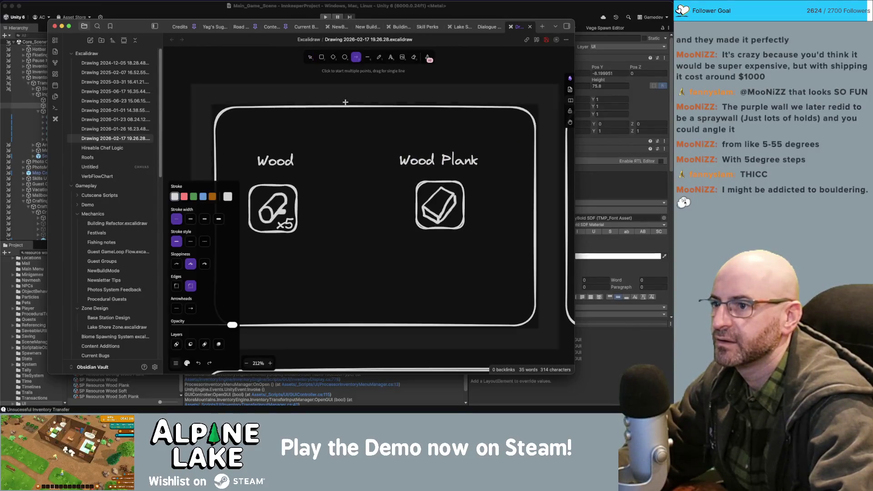
{"action": "left_click_drag", "start_coordinate": [390, 196], "coordinate": [391, 197]}
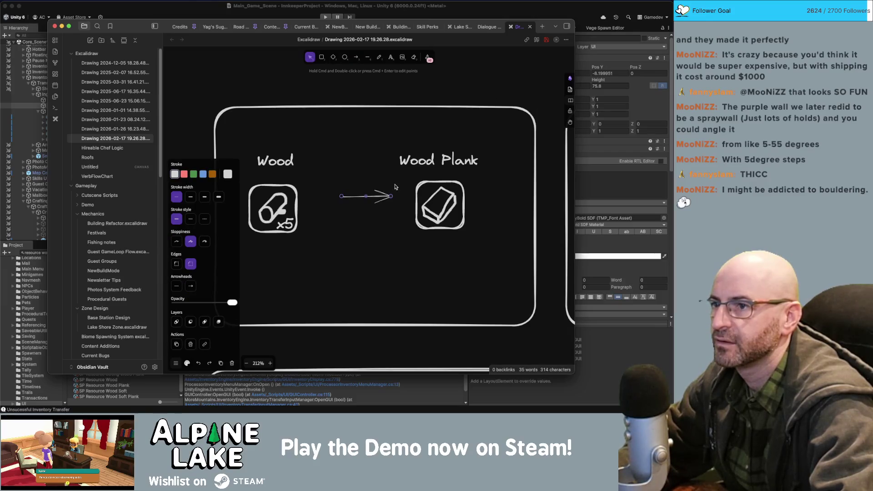
{"action": "left_click", "coordinate": [205, 196]}
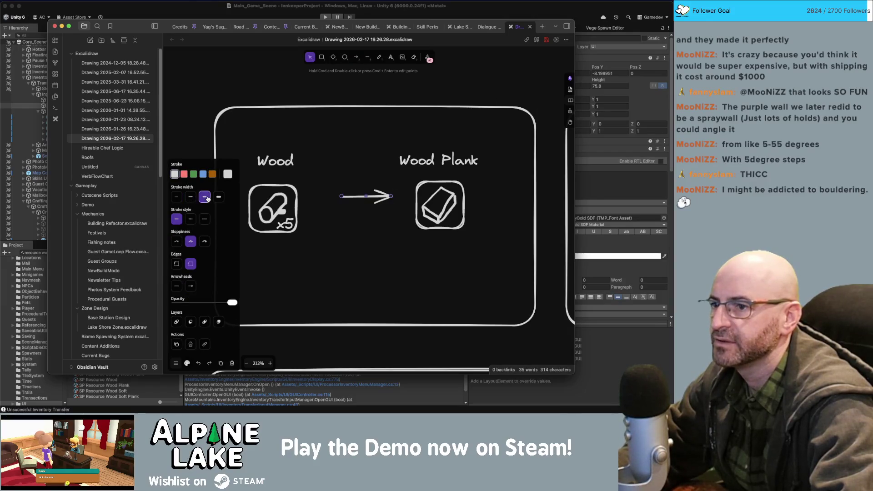
{"action": "left_click", "coordinate": [218, 197]}
{"action": "left_click", "coordinate": [355, 115]}
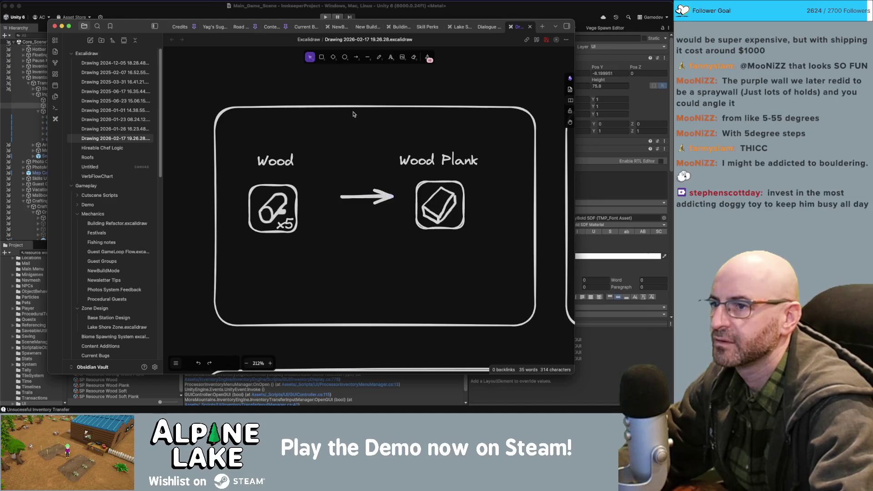
{"action": "left_click_drag", "start_coordinate": [374, 199], "coordinate": [357, 207]}
{"action": "left_click", "coordinate": [384, 142]}
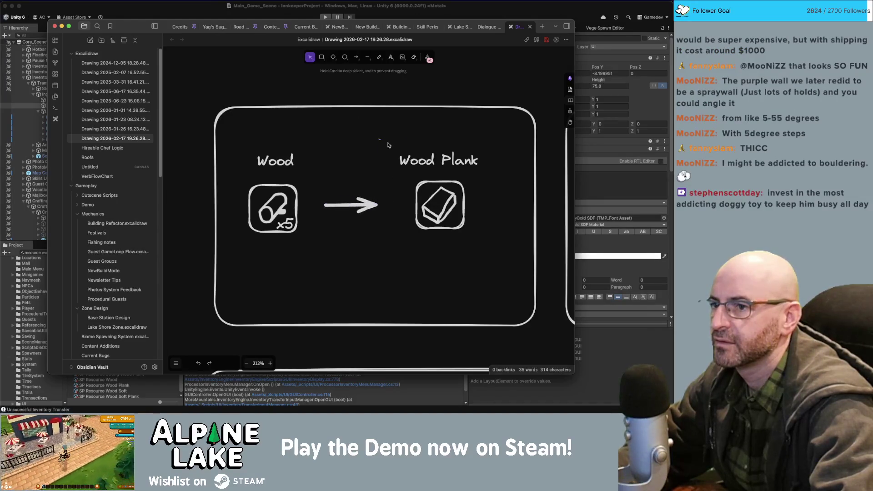
Shift the Wood Plank label and icon together slightly left and down.
{"action": "left_click_drag", "start_coordinate": [384, 142], "coordinate": [486, 241]}
{"action": "left_click_drag", "start_coordinate": [447, 210], "coordinate": [437, 212]}
{"action": "left_click", "coordinate": [434, 246]}
Shrink the panel rectangle from its top-left corner and bottom edge to fit the contents.
{"action": "scroll", "coordinate": [363, 241], "scroll_direction": "right", "scroll_amount": 5}
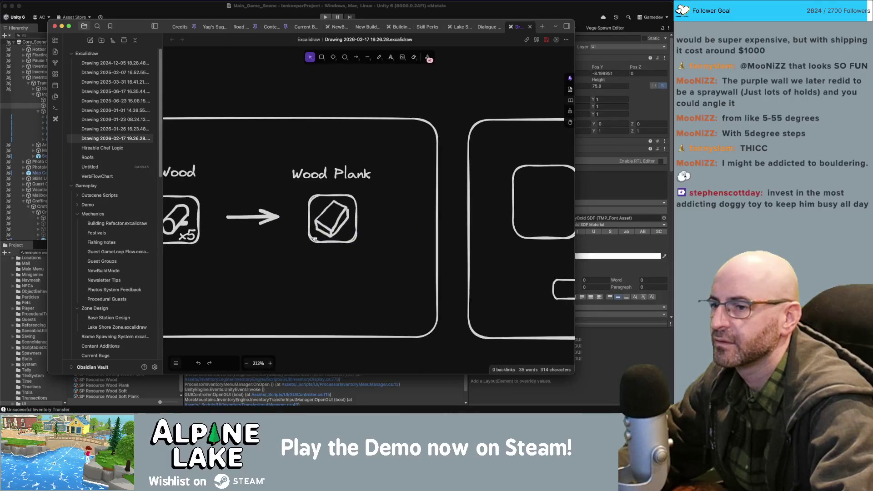
{"action": "left_click", "coordinate": [434, 331]}
{"action": "left_click_drag", "start_coordinate": [437, 339], "coordinate": [395, 321]}
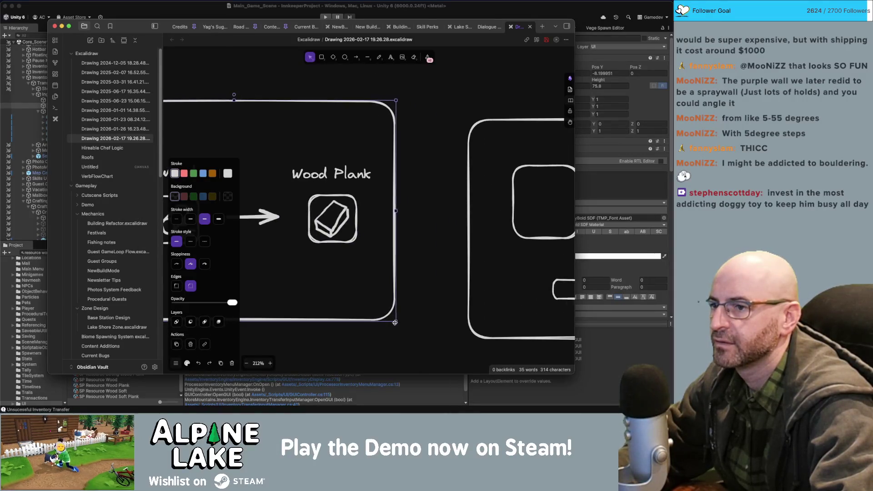
{"action": "scroll", "coordinate": [245, 130], "scroll_direction": "left", "scroll_amount": 5}
{"action": "mouse_move", "coordinate": [236, 145]}
{"action": "left_mouse_down"}
{"action": "mouse_move", "coordinate": [278, 153]}
{"action": "mouse_move", "coordinate": [287, 180]}
{"action": "left_mouse_up"}
{"action": "scroll", "coordinate": [427, 302], "scroll_direction": "down", "scroll_amount": 3}
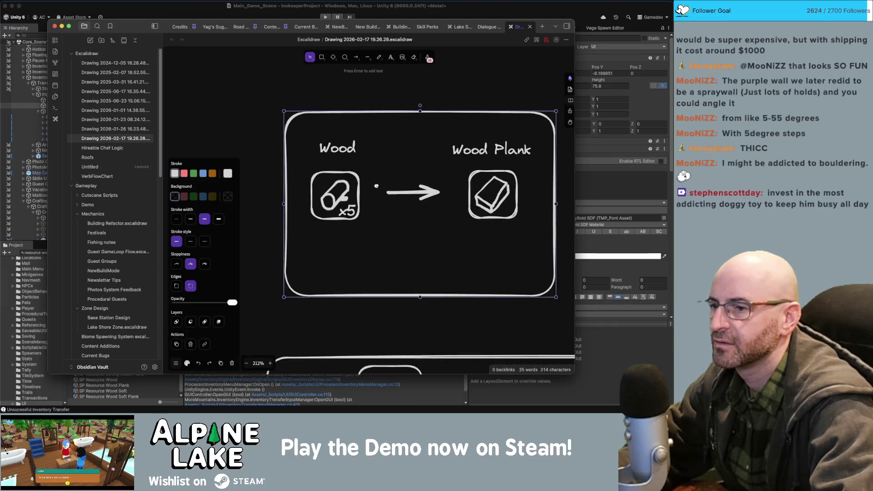
{"action": "left_click_drag", "start_coordinate": [420, 298], "coordinate": [420, 273]}
{"action": "left_click", "coordinate": [446, 296]}
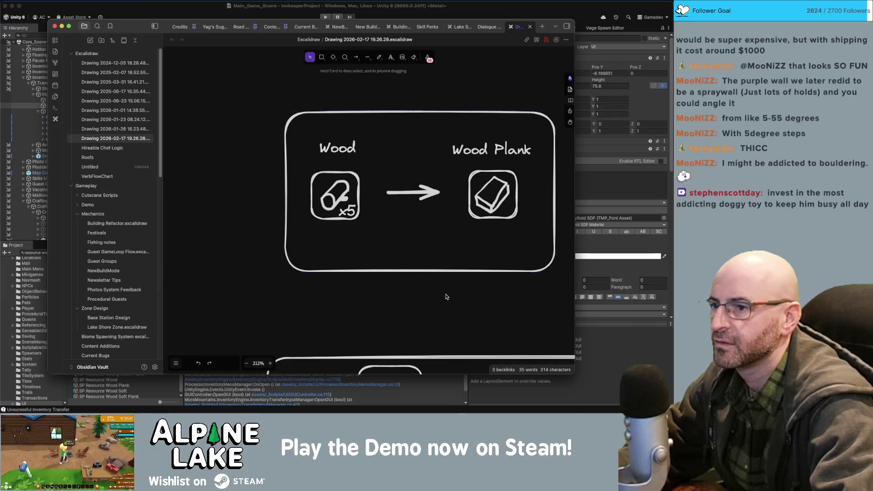
{"action": "scroll", "coordinate": [409, 250], "scroll_direction": "right", "scroll_amount": 5}
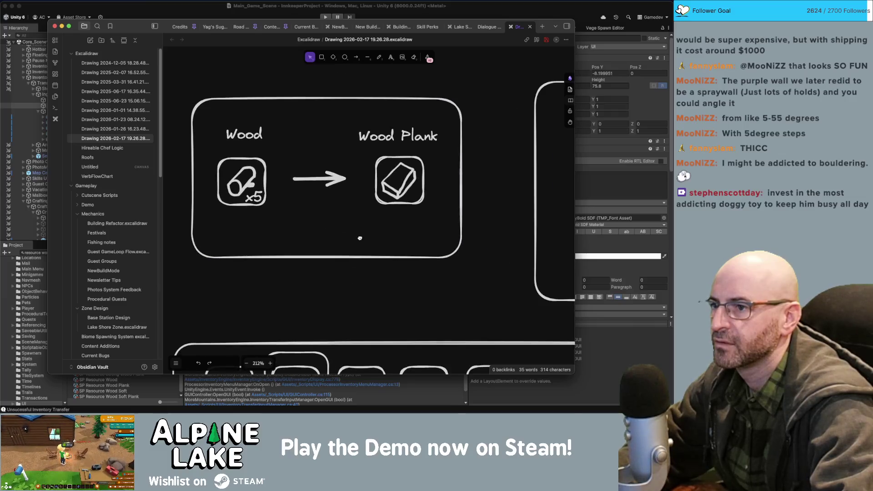
Add an x1 label on the Wood Plank icon's corner.
{"action": "double_click", "coordinate": [407, 201]}
{"action": "type", "text": "x1"}
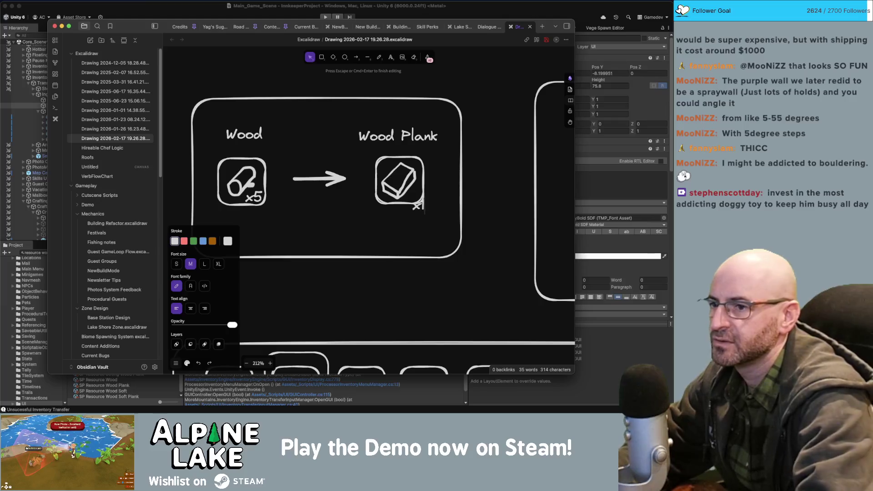
{"action": "key", "text": "Escape"}
{"action": "left_click_drag", "start_coordinate": [415, 206], "coordinate": [410, 195]}
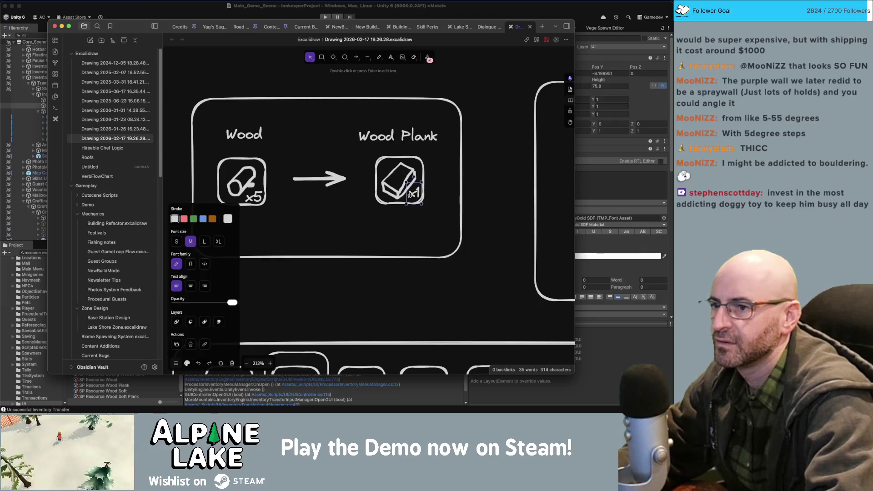
{"action": "left_click", "coordinate": [459, 199]}
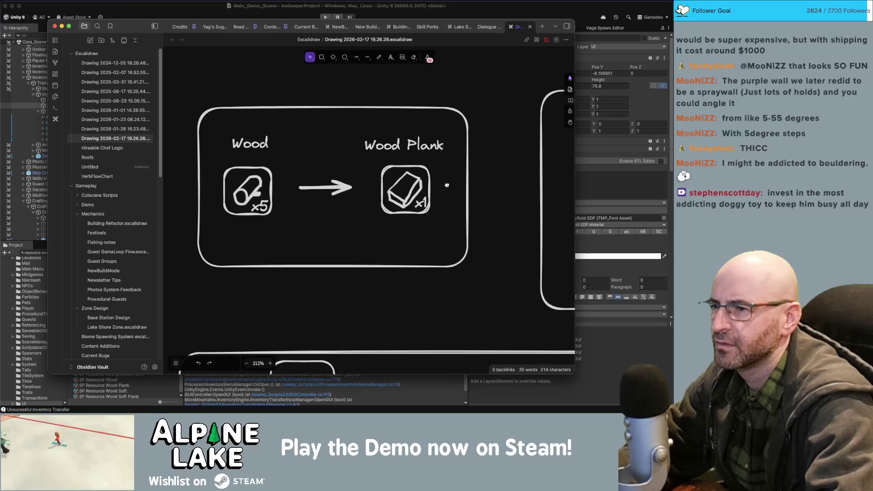
Move the Wood Plank label and icon closer to the arrow.
{"action": "scroll", "coordinate": [462, 197], "scroll_direction": "up", "scroll_amount": 1}
{"action": "scroll", "coordinate": [462, 197], "scroll_direction": "left", "scroll_amount": 1}
{"action": "scroll", "coordinate": [463, 197], "scroll_direction": "down", "scroll_amount": 5}
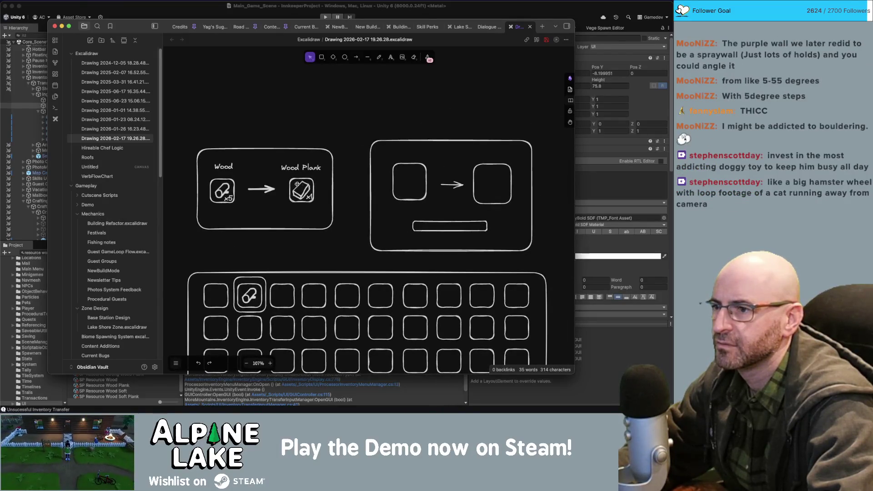
{"action": "scroll", "coordinate": [253, 187], "scroll_direction": "up", "scroll_amount": 2}
{"action": "left_click", "coordinate": [262, 191]}
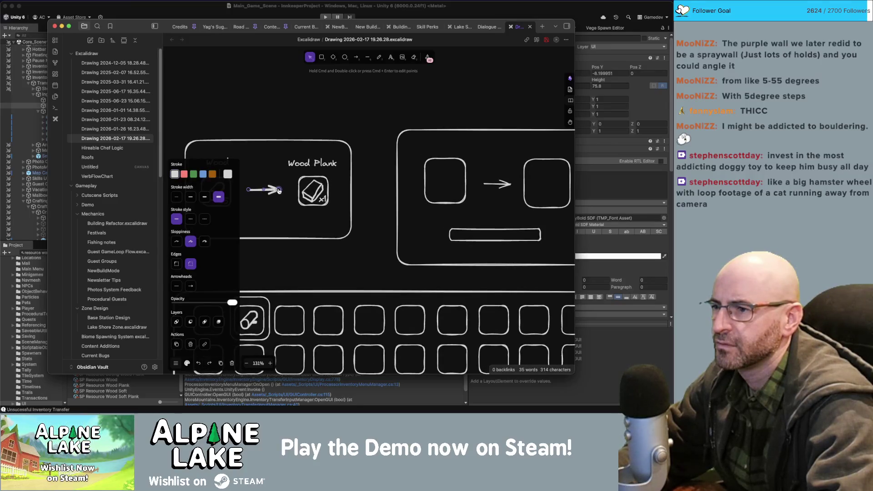
{"action": "left_click", "coordinate": [270, 172]}
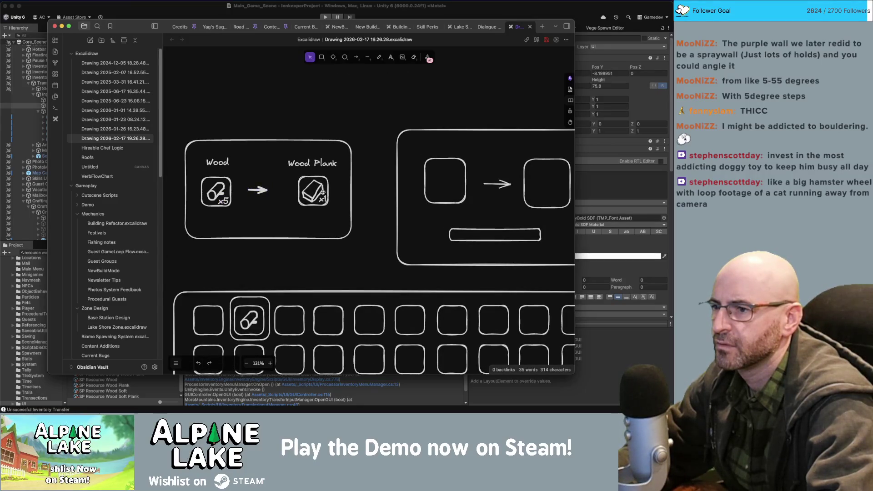
{"action": "left_click", "coordinate": [312, 165]}
{"action": "left_click_drag", "start_coordinate": [312, 165], "coordinate": [293, 165]}
{"action": "left_click", "coordinate": [328, 171]}
Narrow the panel rectangle to fit and shift the whole Wood → Wood Plank panel right.
{"action": "left_click", "coordinate": [352, 180]}
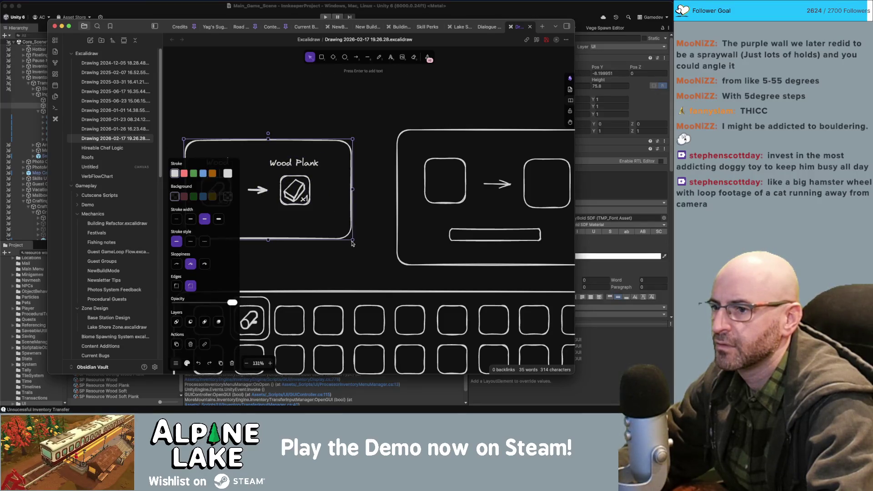
{"action": "left_click_drag", "start_coordinate": [352, 241], "coordinate": [332, 234]}
{"action": "scroll", "coordinate": [346, 191], "scroll_direction": "left", "scroll_amount": 3}
{"action": "left_click", "coordinate": [357, 143]}
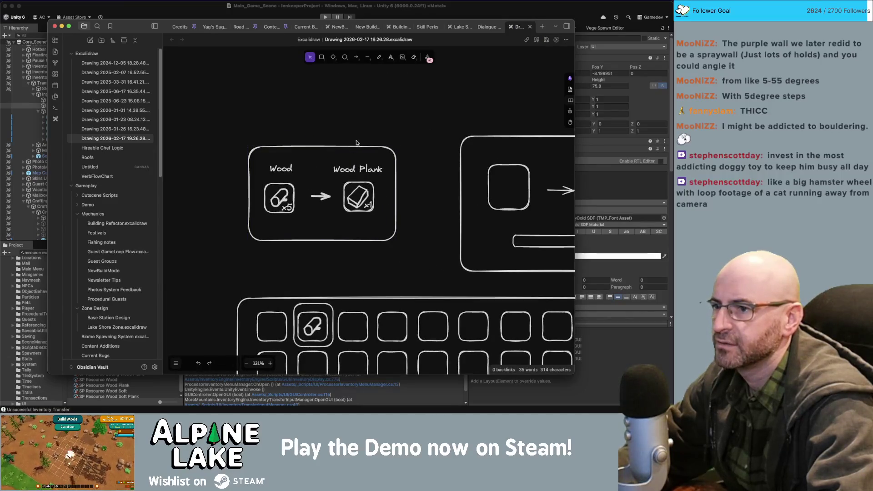
{"action": "scroll", "coordinate": [357, 143], "scroll_direction": "down", "scroll_amount": 3}
{"action": "left_click", "coordinate": [275, 193]}
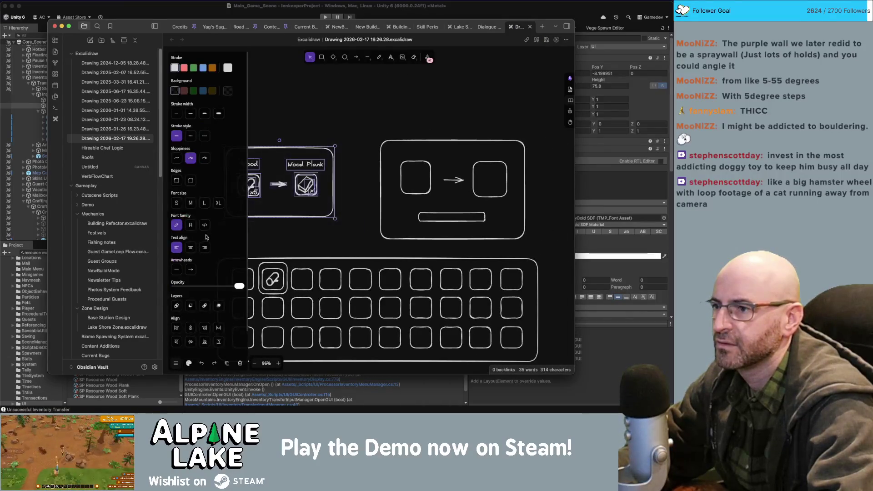
{"action": "left_click_drag", "start_coordinate": [276, 193], "coordinate": [297, 193]}
{"action": "left_click", "coordinate": [327, 136]}
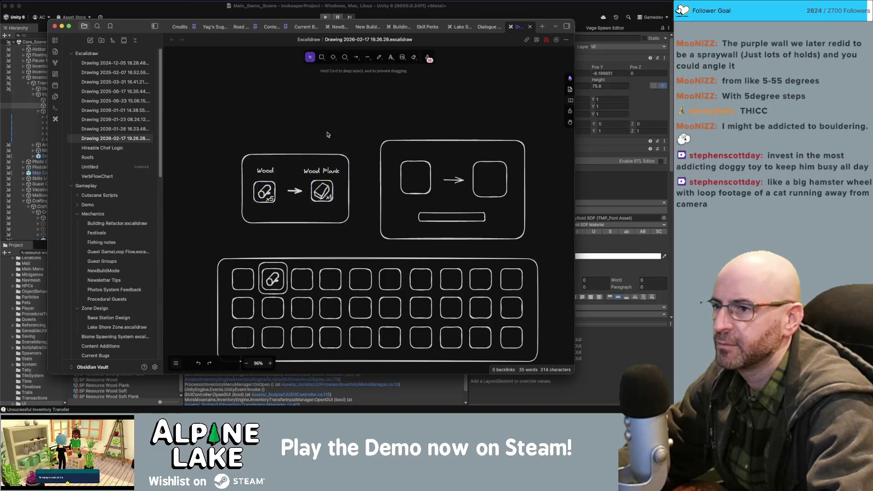
Enlarge the second panel down and left, then nudge the recipe panel up-left.
{"action": "scroll", "coordinate": [335, 137], "scroll_direction": "right", "scroll_amount": 2}
{"action": "left_click", "coordinate": [388, 230]}
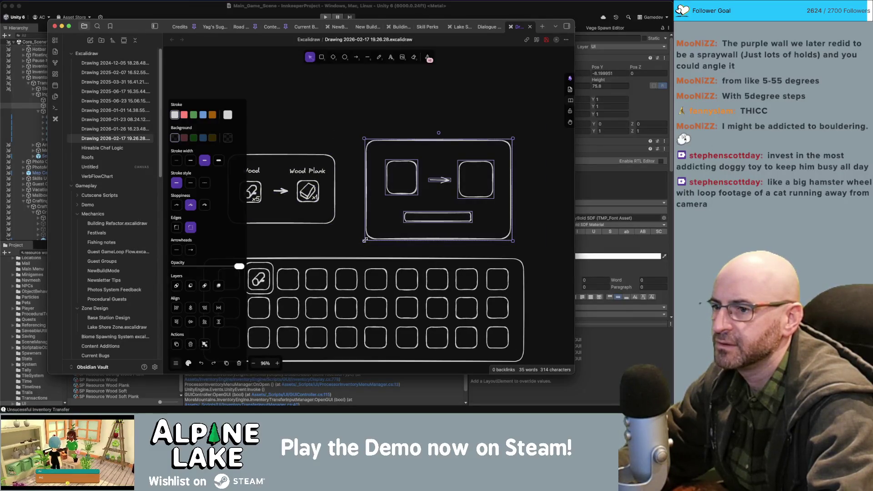
{"action": "mouse_move", "coordinate": [364, 240]}
{"action": "left_mouse_down"}
{"action": "mouse_move", "coordinate": [337, 254]}
{"action": "mouse_move", "coordinate": [344, 252]}
{"action": "left_mouse_up"}
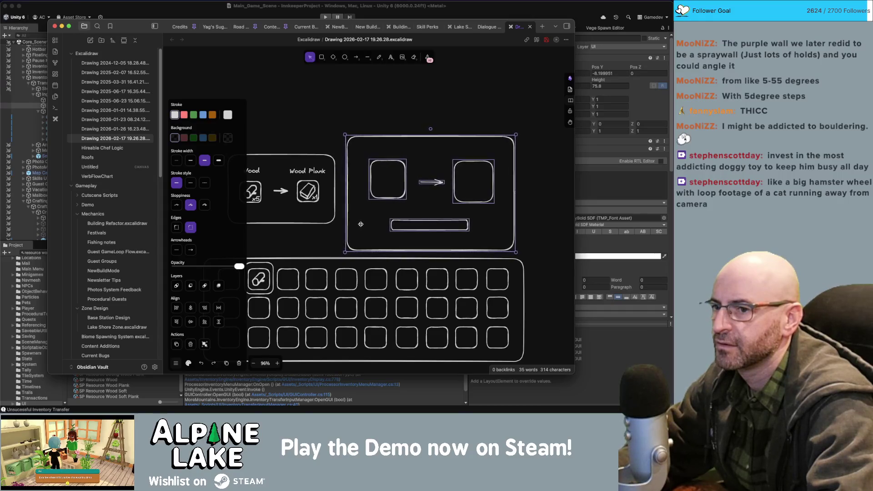
{"action": "left_click", "coordinate": [378, 145]}
{"action": "scroll", "coordinate": [379, 148], "scroll_direction": "left", "scroll_amount": 3}
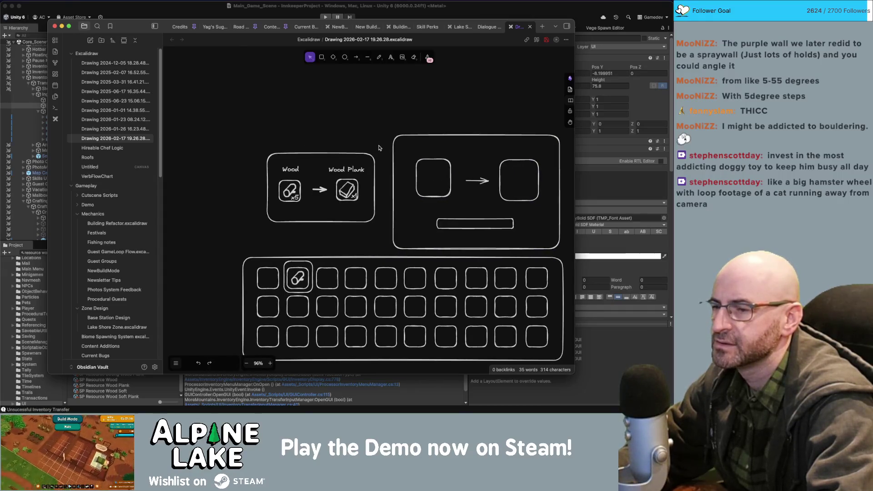
{"action": "left_click_drag", "start_coordinate": [308, 191], "coordinate": [295, 187]}
Give the grid's log slot the thickest stroke width and nudge it slightly right and down.
{"action": "left_click", "coordinate": [309, 124]}
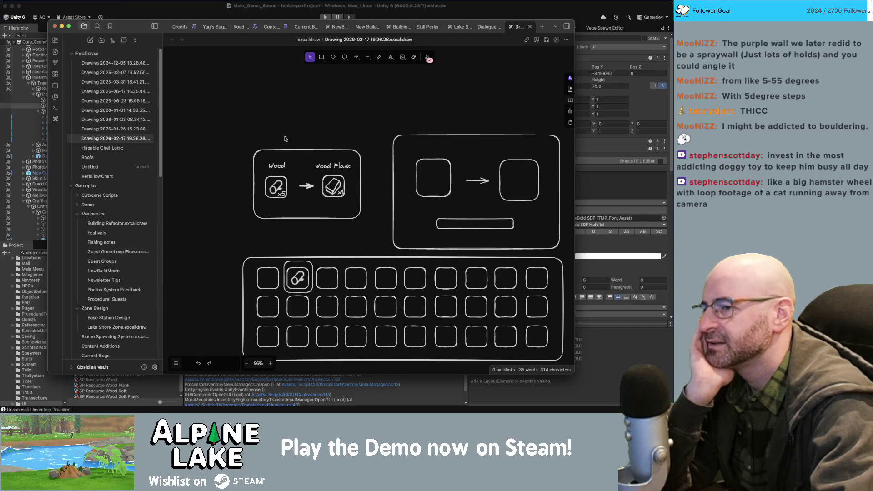
{"action": "left_click", "coordinate": [311, 263]}
{"action": "left_click", "coordinate": [338, 235]}
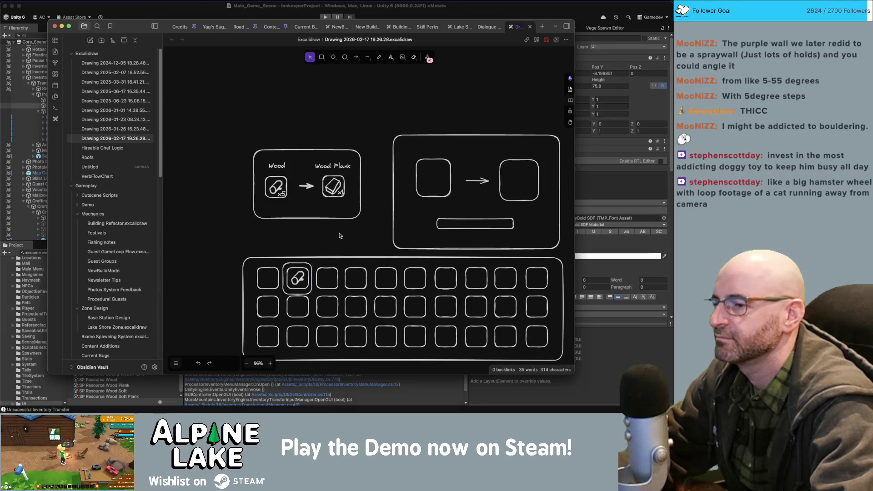
{"action": "left_click", "coordinate": [310, 263]}
{"action": "left_click", "coordinate": [218, 219]}
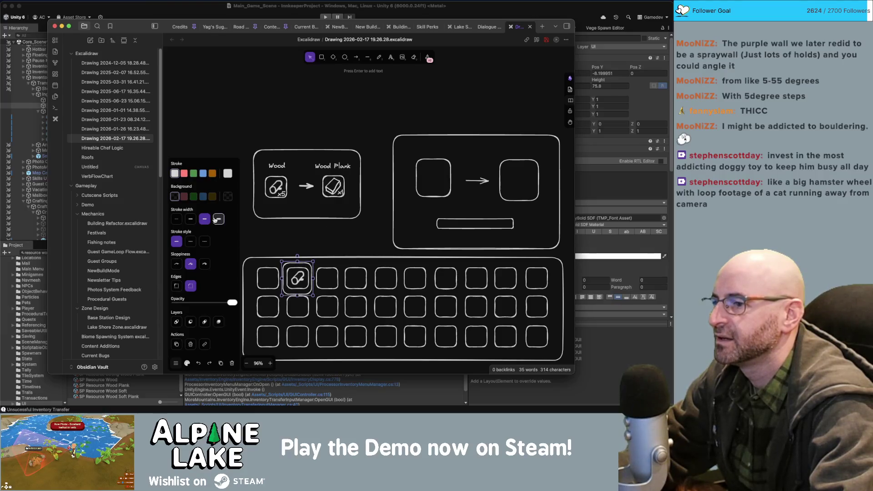
{"action": "left_click", "coordinate": [309, 228]}
{"action": "left_click", "coordinate": [298, 264]}
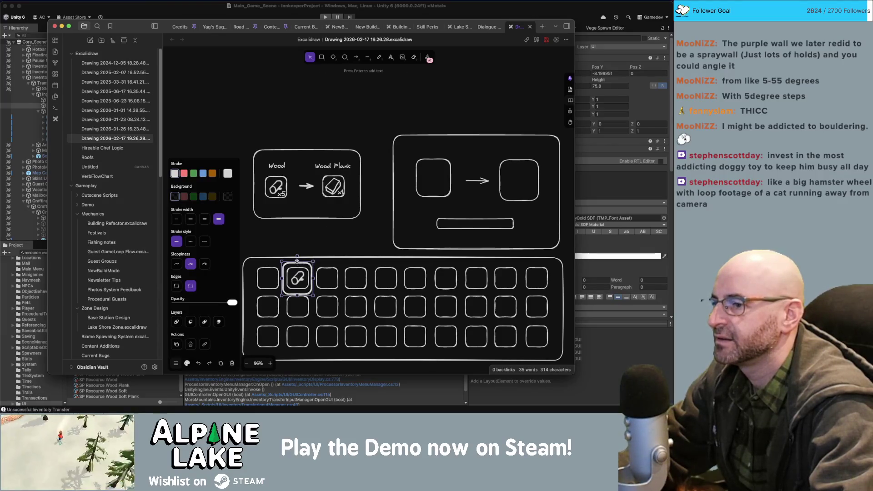
{"action": "left_click_drag", "start_coordinate": [297, 262], "coordinate": [303, 263]}
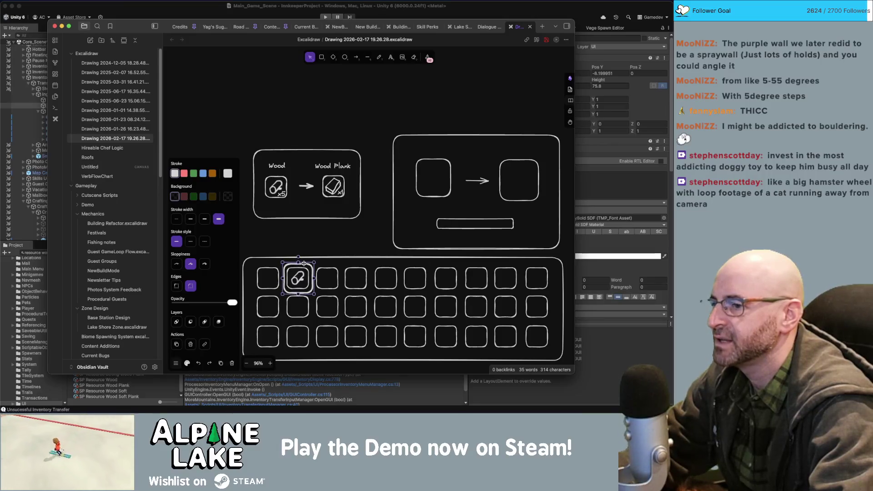
{"action": "left_click", "coordinate": [335, 235]}
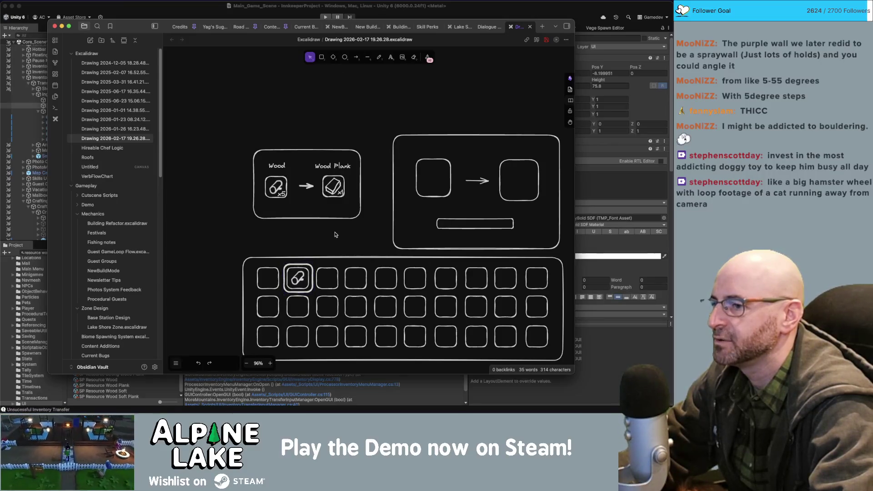
{"action": "left_click", "coordinate": [304, 268]}
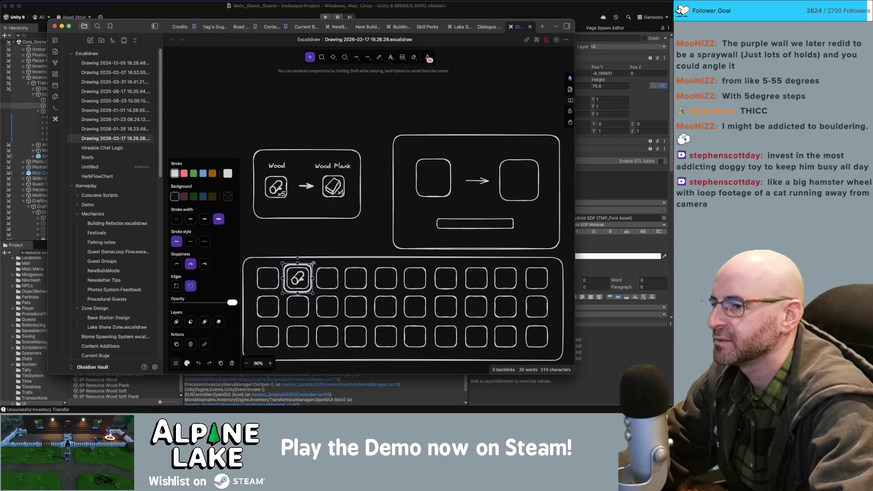
{"action": "left_click", "coordinate": [302, 256]}
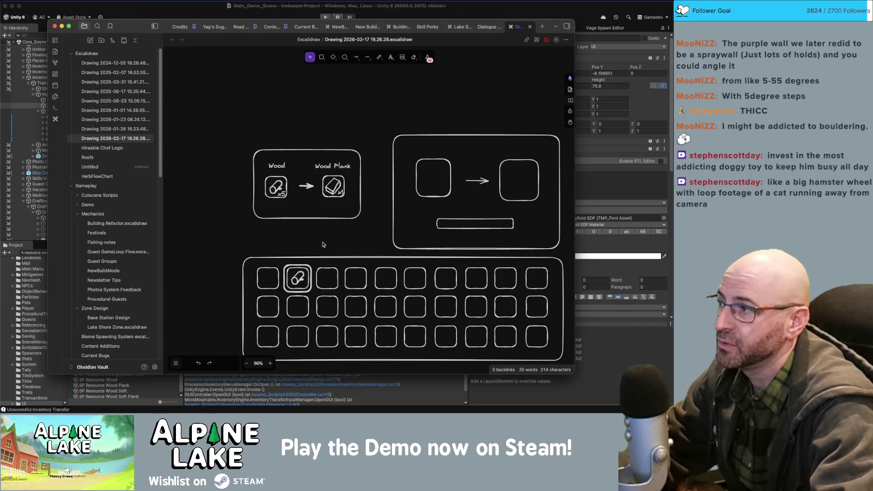
{"action": "scroll", "coordinate": [334, 232], "scroll_direction": "right", "scroll_amount": 1}
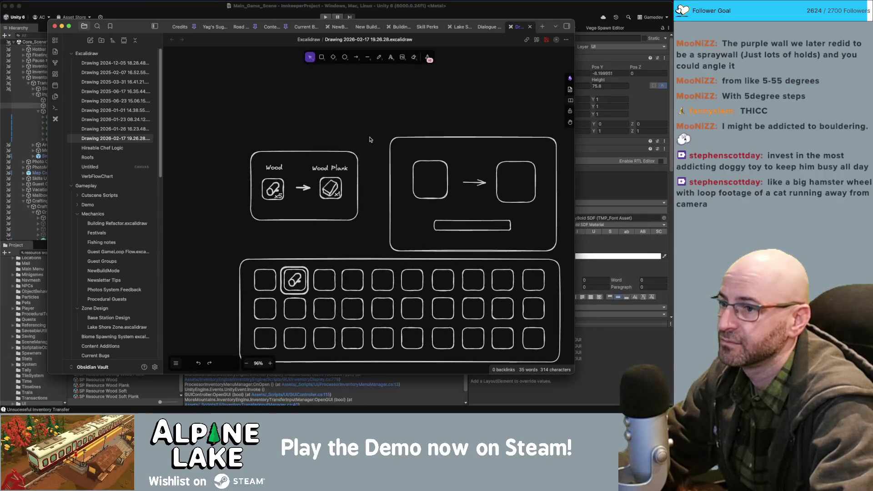
Move the Wood → Wood Plank panel down-left and nudge the second panel into alignment.
{"action": "left_click", "coordinate": [352, 201]}
{"action": "scroll", "coordinate": [352, 201], "scroll_direction": "left", "scroll_amount": 2}
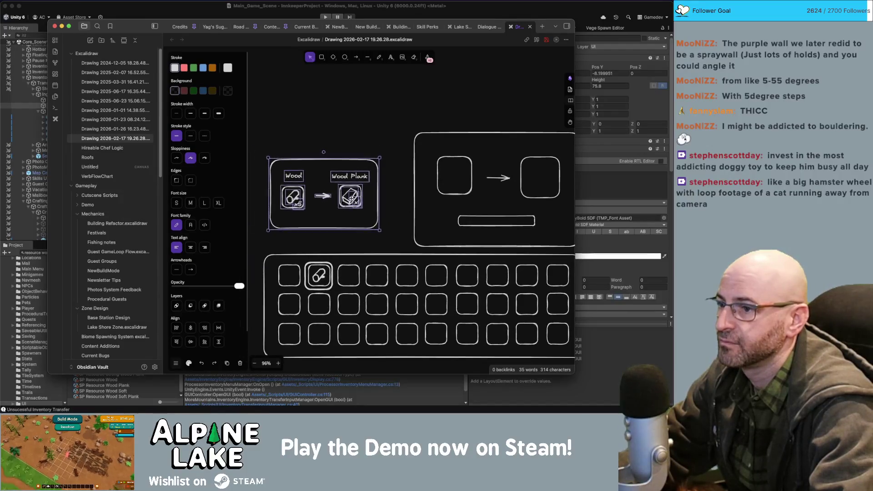
{"action": "left_click_drag", "start_coordinate": [352, 201], "coordinate": [346, 215]}
{"action": "left_click", "coordinate": [374, 154]}
{"action": "scroll", "coordinate": [374, 153], "scroll_direction": "right", "scroll_amount": 1}
{"action": "scroll", "coordinate": [374, 154], "scroll_direction": "right", "scroll_amount": 4}
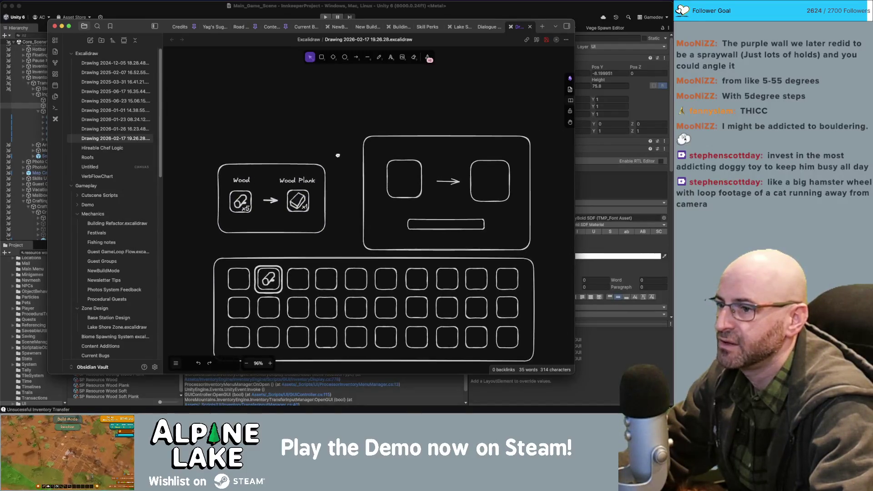
{"action": "mouse_move", "coordinate": [344, 119]}
{"action": "left_mouse_down"}
{"action": "mouse_move", "coordinate": [425, 166]}
{"action": "mouse_move", "coordinate": [538, 261]}
{"action": "left_mouse_up"}
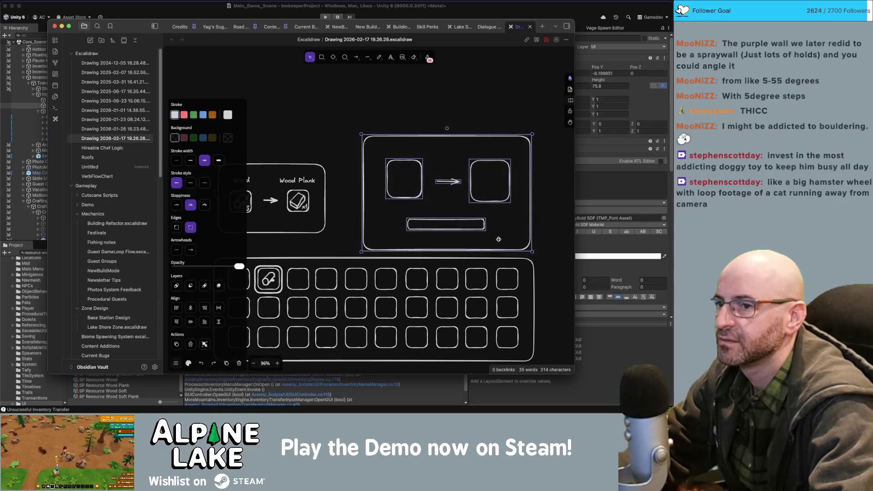
{"action": "left_click_drag", "start_coordinate": [446, 217], "coordinate": [443, 219]}
{"action": "key", "text": "Escape"}
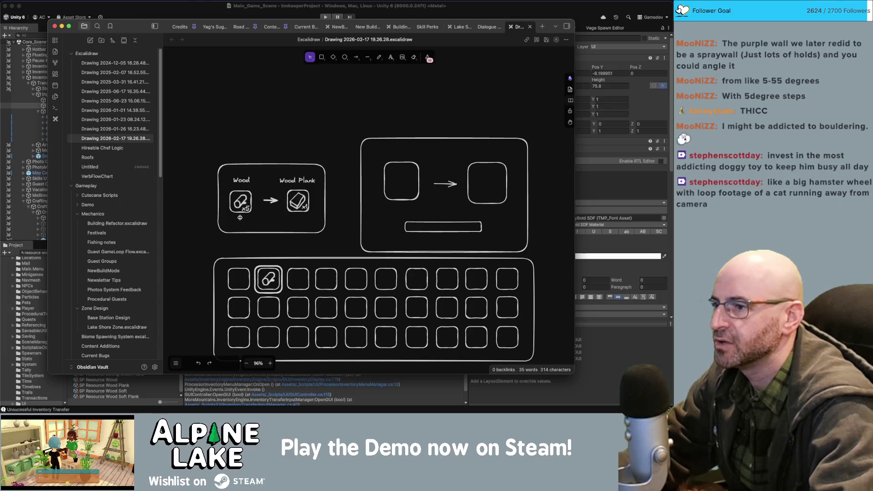
Check the Wood icon, Wood label and Wood Plank label by selecting each in turn.
{"action": "mouse_move", "coordinate": [226, 224]}
{"action": "left_mouse_down"}
{"action": "mouse_move", "coordinate": [247, 203]}
{"action": "mouse_move", "coordinate": [245, 217]}
{"action": "mouse_move", "coordinate": [240, 196]}
{"action": "left_mouse_up"}
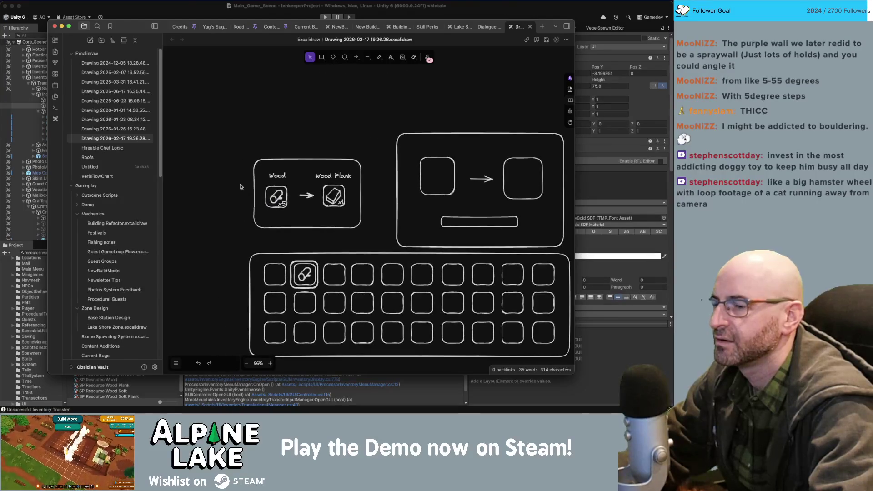
{"action": "left_click", "coordinate": [279, 175]}
{"action": "left_click", "coordinate": [324, 175]}
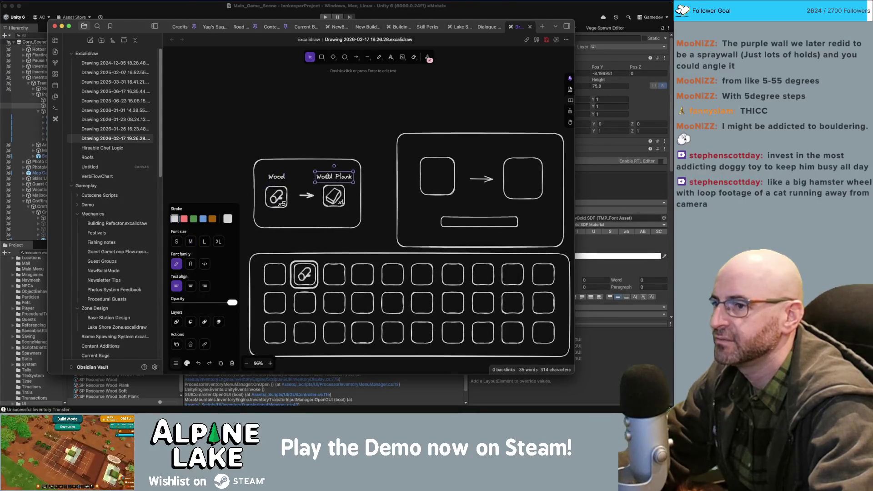
{"action": "key", "text": "Escape"}
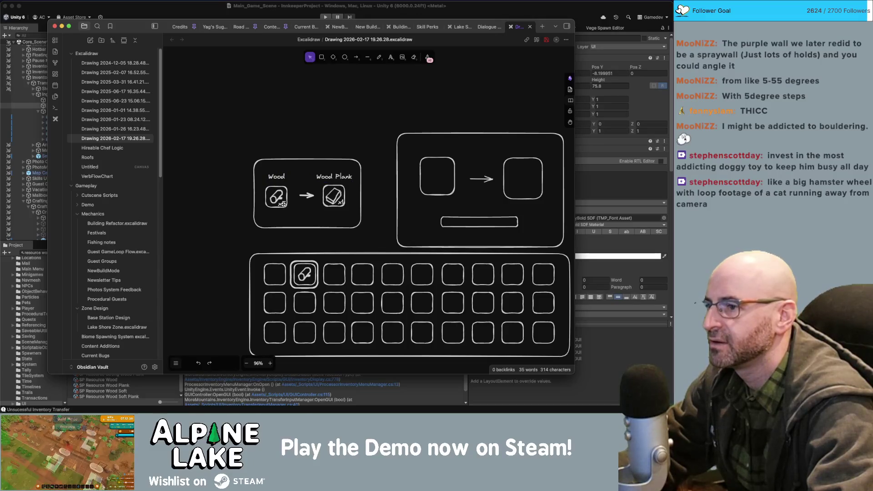
{"action": "left_click", "coordinate": [284, 205]}
{"action": "key", "text": "Escape"}
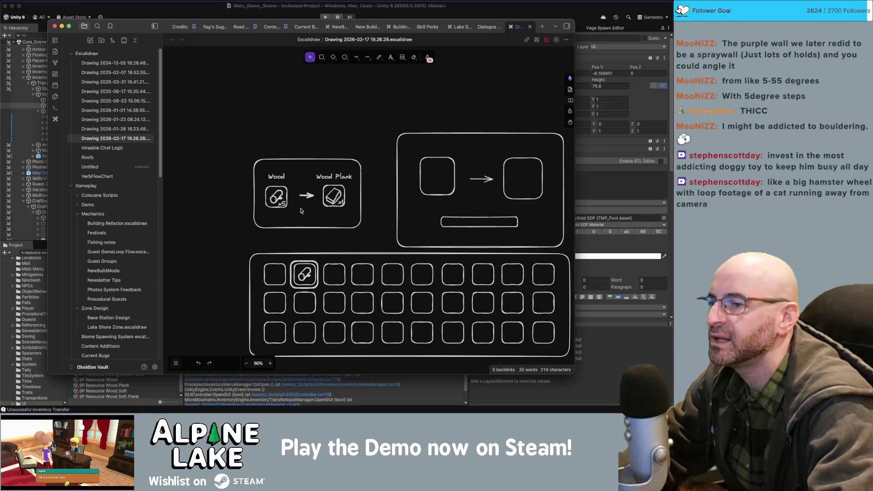
{"action": "scroll", "coordinate": [301, 209], "scroll_direction": "up", "scroll_amount": 5}
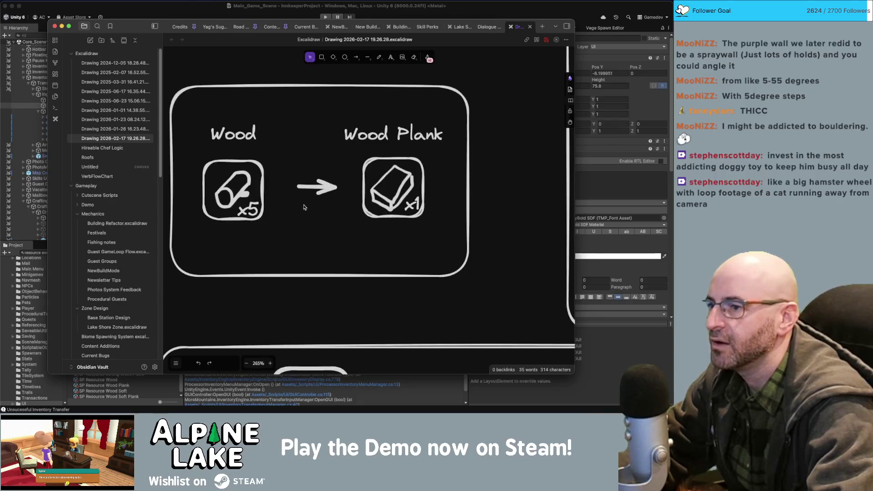
Raise the arrow and add a '5 minutes' text label beneath it, between Wood and Wood Plank.
{"action": "left_click_drag", "start_coordinate": [317, 187], "coordinate": [317, 176]}
{"action": "key", "text": "Escape"}
{"action": "key", "text": "t"}
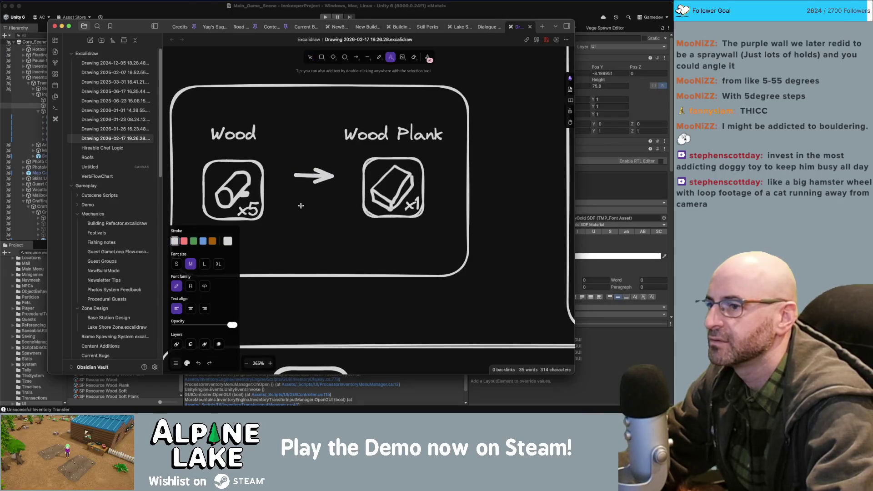
{"action": "left_click", "coordinate": [301, 205]}
{"action": "type", "text": "5"}
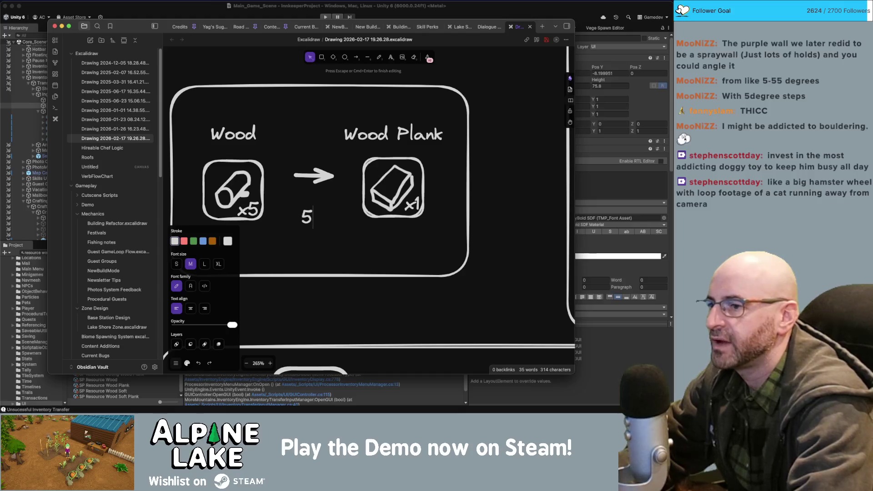
{"action": "type", "text": " min"}
{"action": "key", "text": "BackSpace"}
{"action": "key", "text": "BackSpace"}
{"action": "key", "text": "BackSpace"}
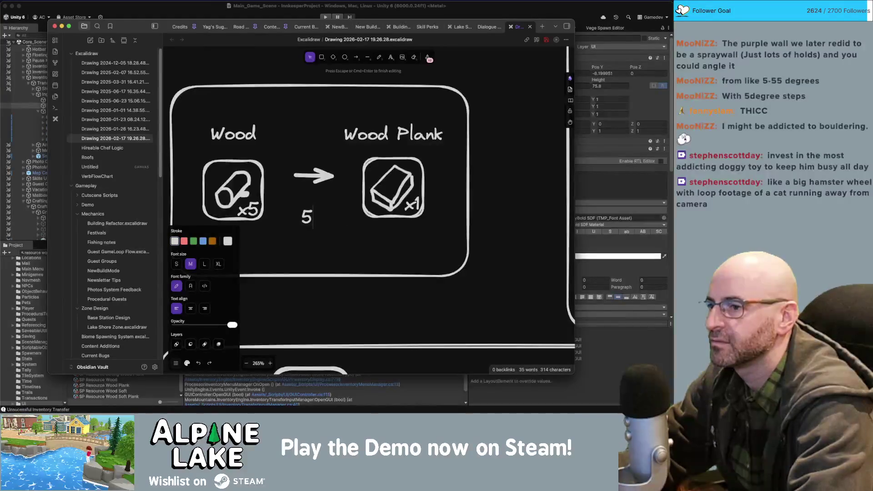
{"action": "type", "text": "minutes"}
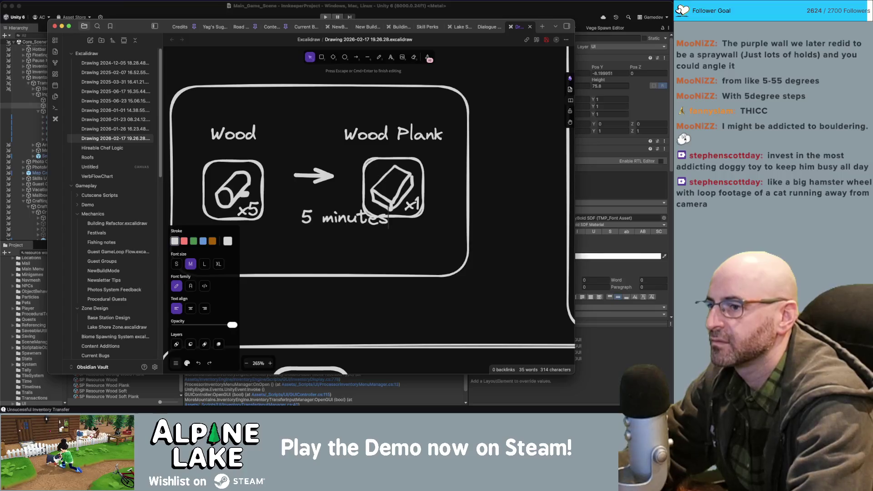
{"action": "key", "text": "Escape"}
{"action": "mouse_move", "coordinate": [336, 221]}
{"action": "left_mouse_down"}
{"action": "mouse_move", "coordinate": [306, 214]}
{"action": "mouse_move", "coordinate": [306, 204]}
{"action": "mouse_move", "coordinate": [302, 223]}
{"action": "mouse_move", "coordinate": [244, 246]}
{"action": "mouse_move", "coordinate": [329, 198]}
{"action": "left_mouse_up"}
Widen the recipe panel from its lower-right corner and nudge it back into position.
{"action": "scroll", "coordinate": [244, 246], "scroll_direction": "left", "scroll_amount": 2}
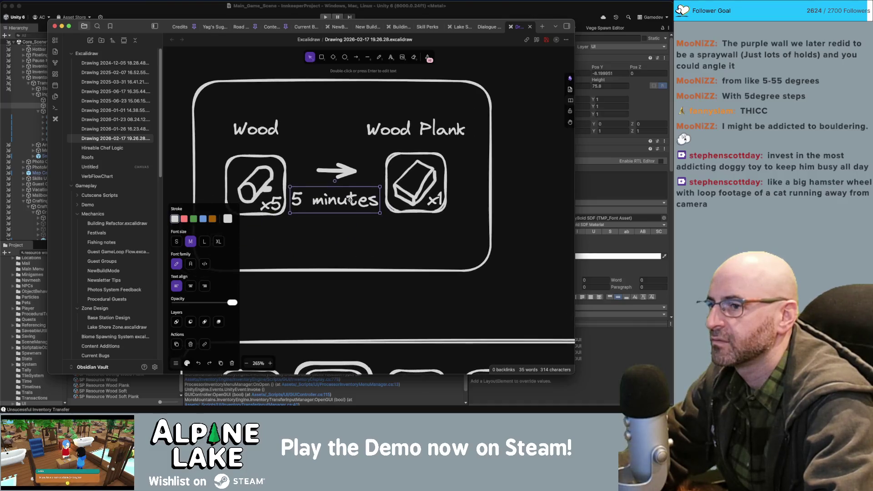
{"action": "left_click", "coordinate": [368, 124]}
{"action": "left_click", "coordinate": [428, 174], "text": "shift"}
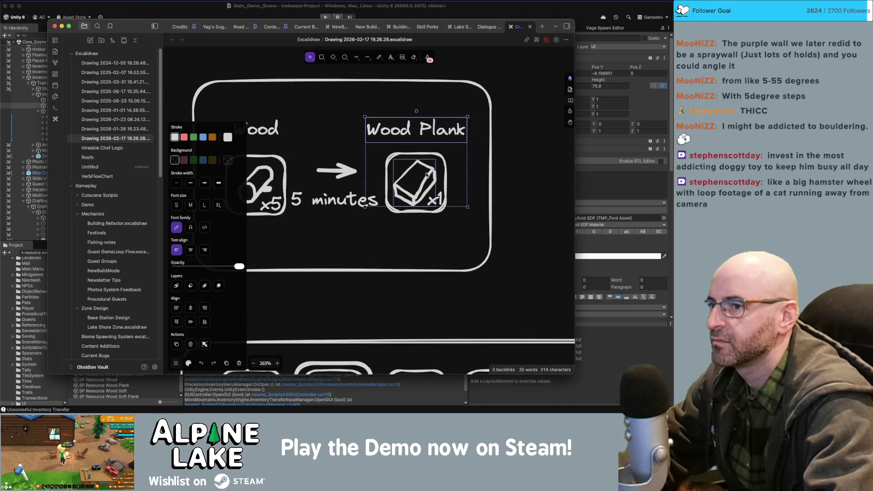
{"action": "mouse_move", "coordinate": [472, 226]}
{"action": "left_mouse_down"}
{"action": "mouse_move", "coordinate": [364, 115]}
{"action": "mouse_move", "coordinate": [394, 129]}
{"action": "left_mouse_up"}
{"action": "left_click", "coordinate": [486, 263]}
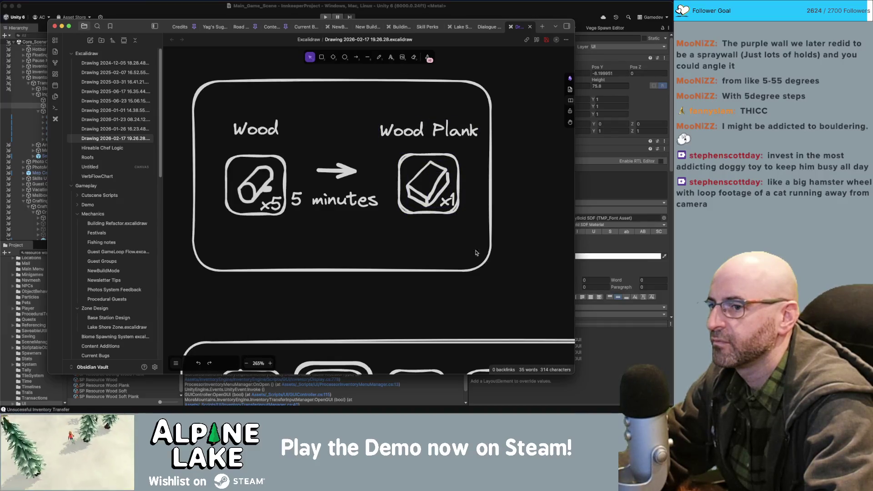
{"action": "left_click", "coordinate": [489, 236]}
{"action": "left_click_drag", "start_coordinate": [491, 272], "coordinate": [502, 275]}
{"action": "left_click_drag", "start_coordinate": [356, 200], "coordinate": [364, 202]}
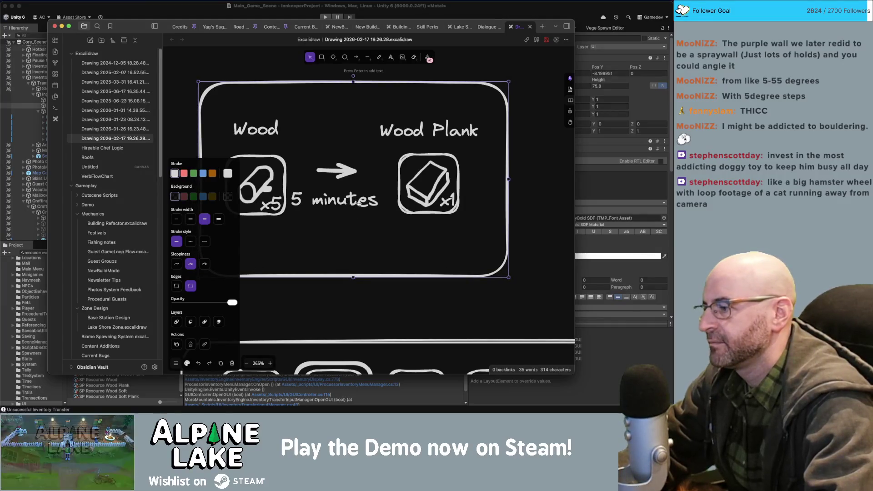
{"action": "left_click_drag", "start_coordinate": [355, 223], "coordinate": [351, 222]}
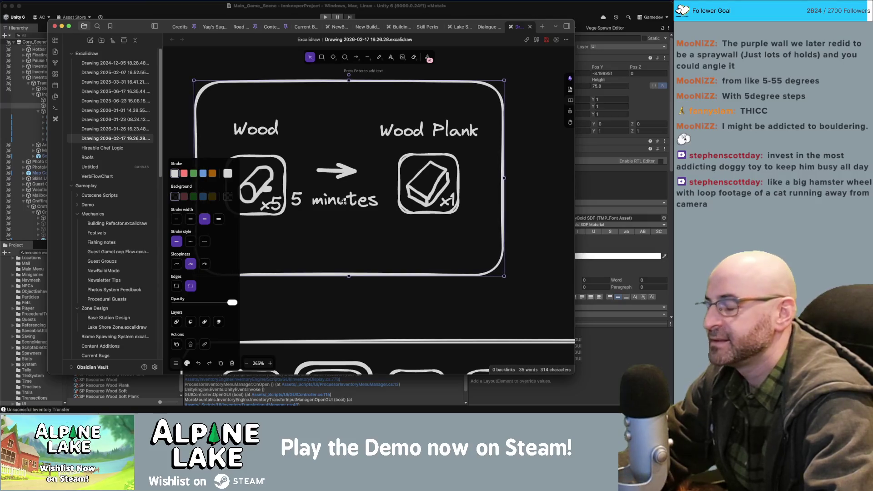
Edit the '5 minutes' label to read '20 minutes' and drag it down below the arrow.
{"action": "left_click", "coordinate": [520, 214]}
{"action": "left_click_drag", "start_coordinate": [336, 201], "coordinate": [346, 201]}
{"action": "left_click", "coordinate": [360, 172]}
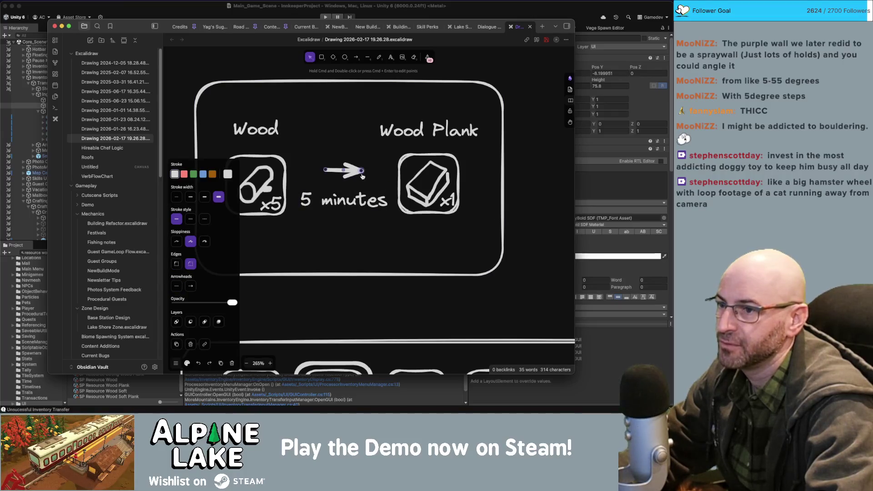
{"action": "left_click", "coordinate": [360, 184]}
{"action": "left_click", "coordinate": [356, 198]}
{"action": "double_click", "coordinate": [357, 201]}
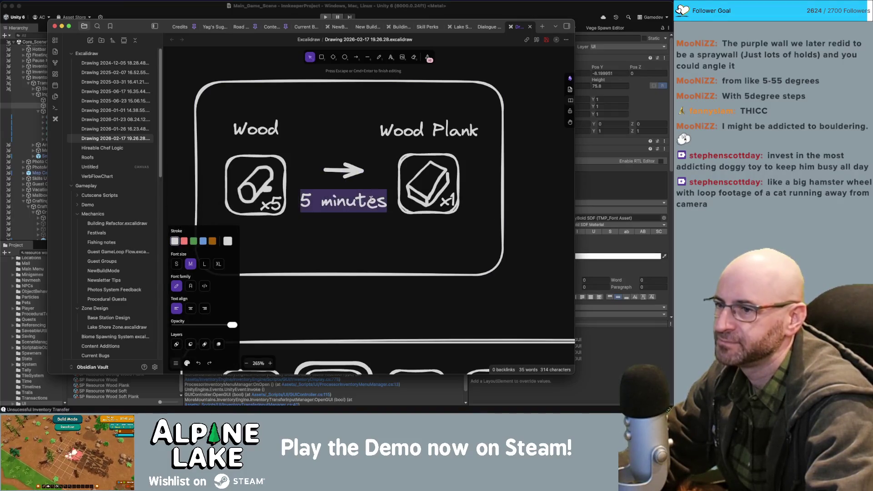
{"action": "type", "text": "5"}
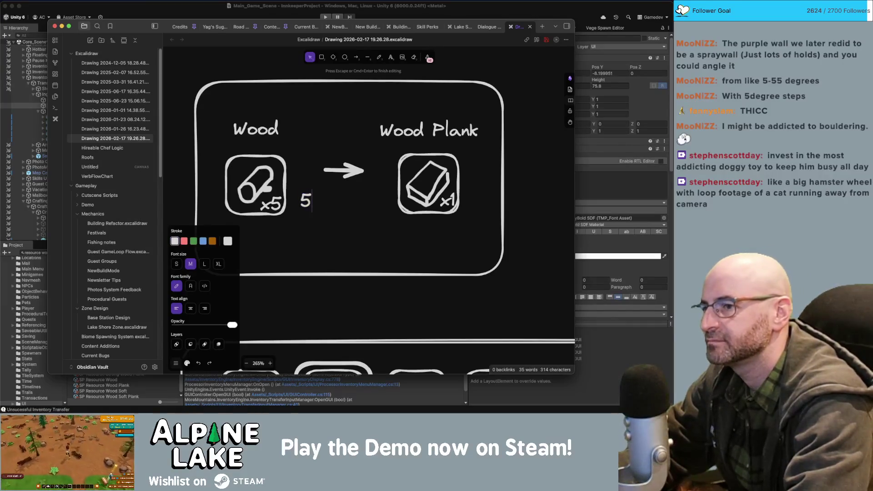
{"action": "key", "text": "BackSpace"}
{"action": "type", "text": "20 minutes"}
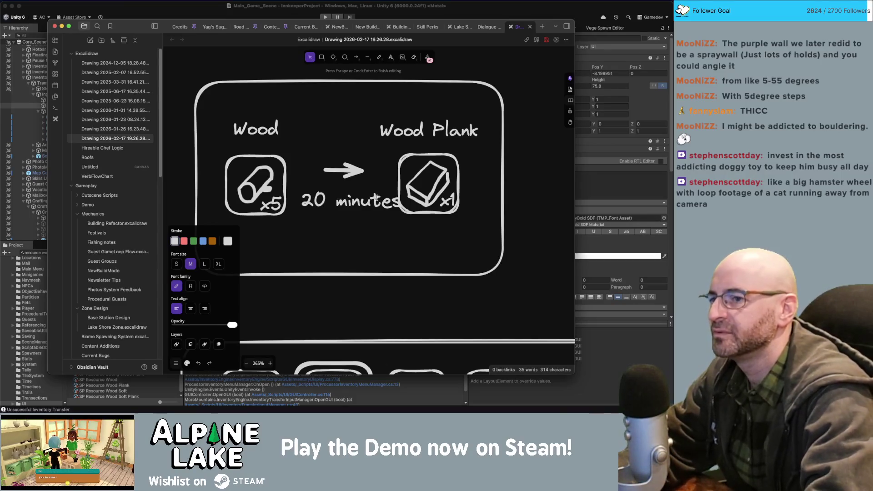
{"action": "left_click", "coordinate": [366, 217]}
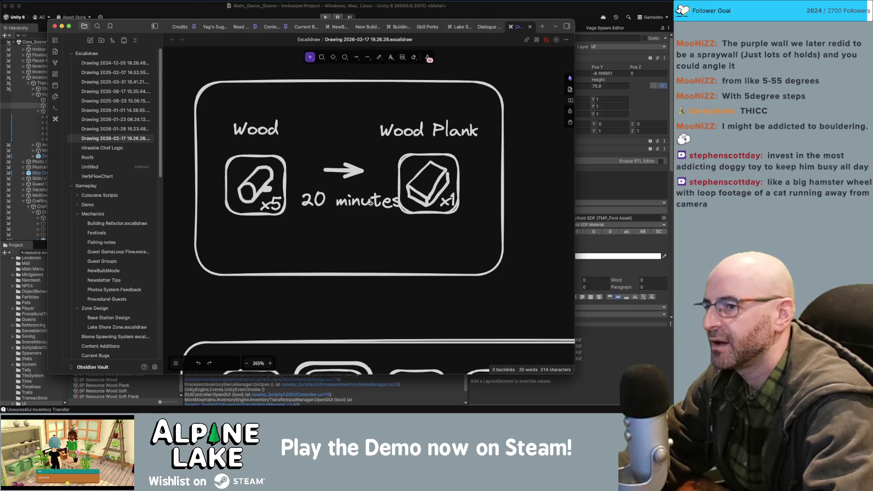
{"action": "left_click_drag", "start_coordinate": [337, 203], "coordinate": [327, 230]}
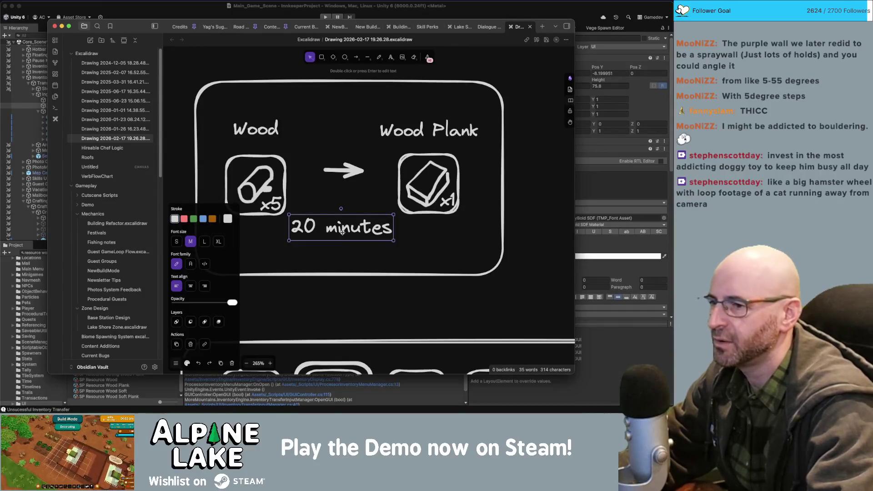
Rewrite the '20 minutes' timer text under the arrow as '1 hr 30 min'.
{"action": "left_click", "coordinate": [423, 232]}
{"action": "left_click", "coordinate": [358, 230]}
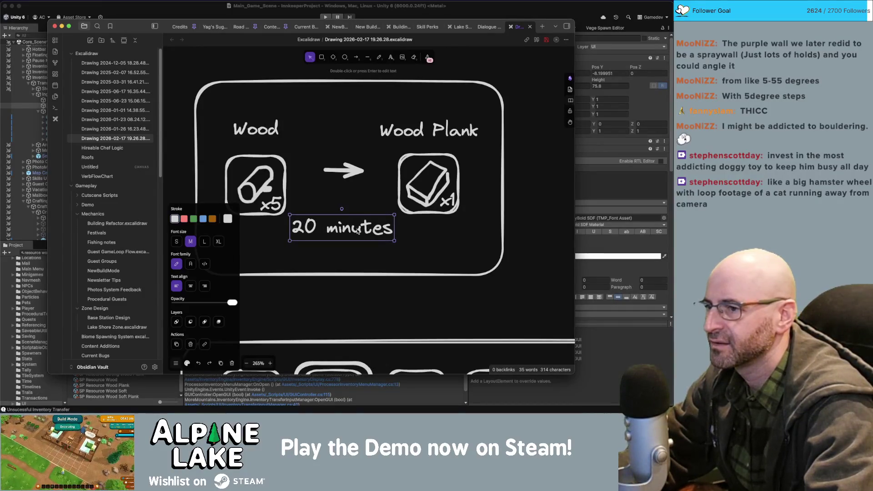
{"action": "double_click", "coordinate": [358, 230]}
{"action": "type", "text": "3 hou"}
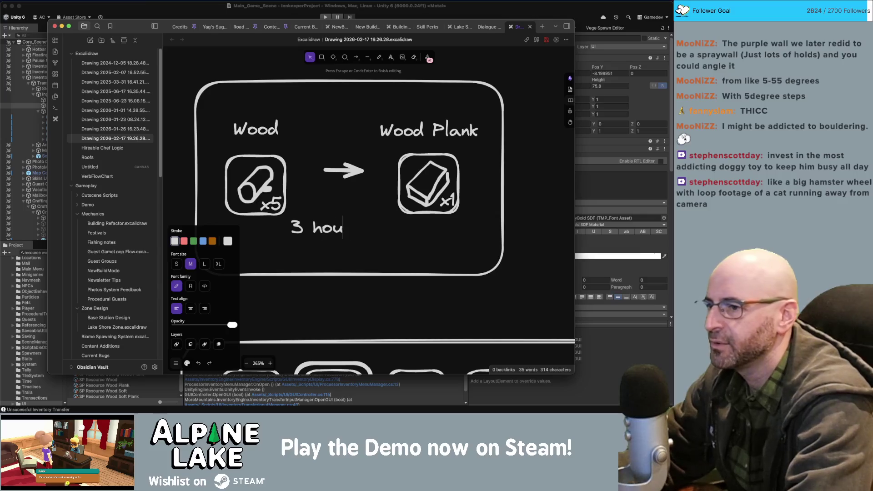
{"action": "type", "text": "rs 15 minutes"}
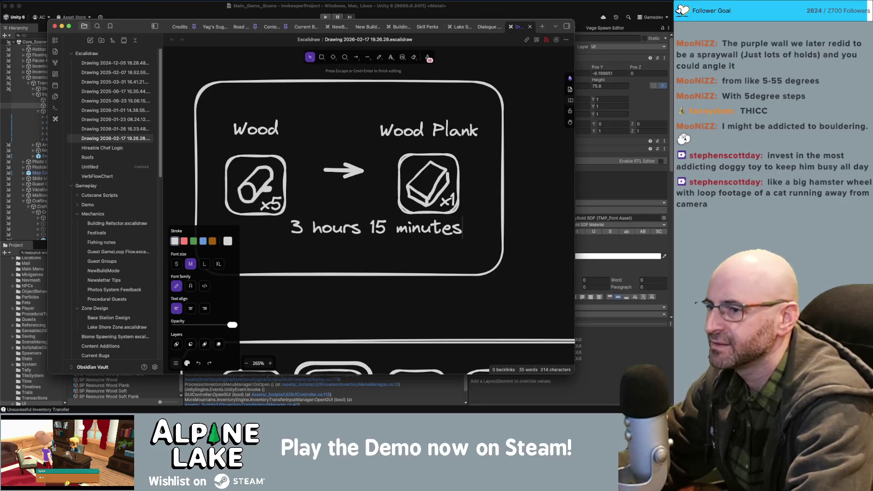
{"action": "key", "text": "BackSpace"}
{"action": "key", "text": "BackSpace"}
{"action": "key", "text": "BackSpace"}
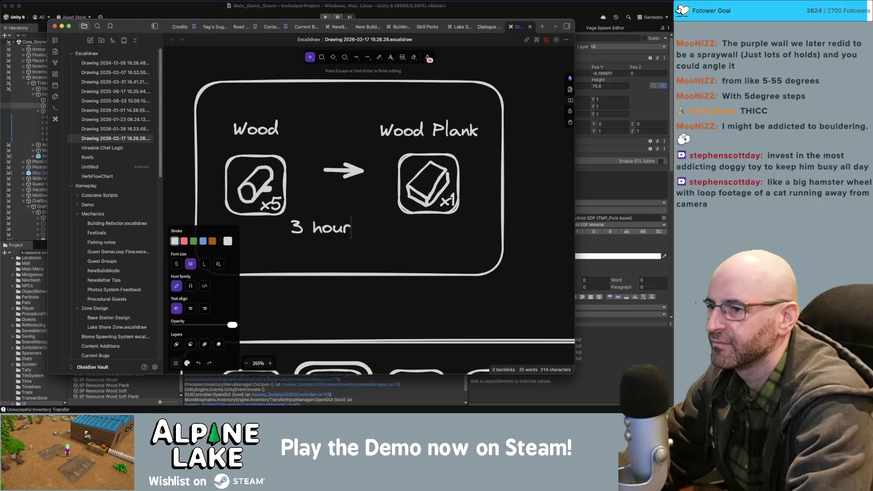
{"action": "key", "text": "BackSpace"}
{"action": "type", "text": "1"}
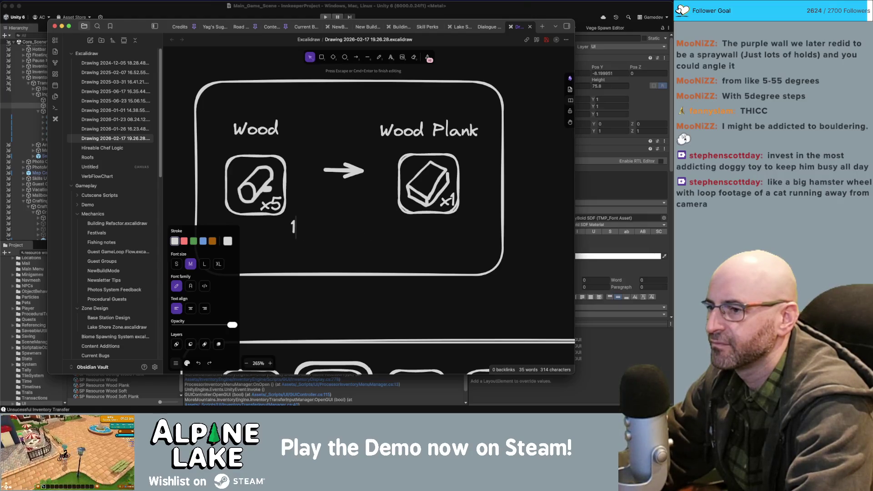
{"action": "type", "text": " Hr"}
{"action": "key", "text": "BackSpace"}
{"action": "key", "text": "BackSpace"}
{"action": "type", "text": "h"}
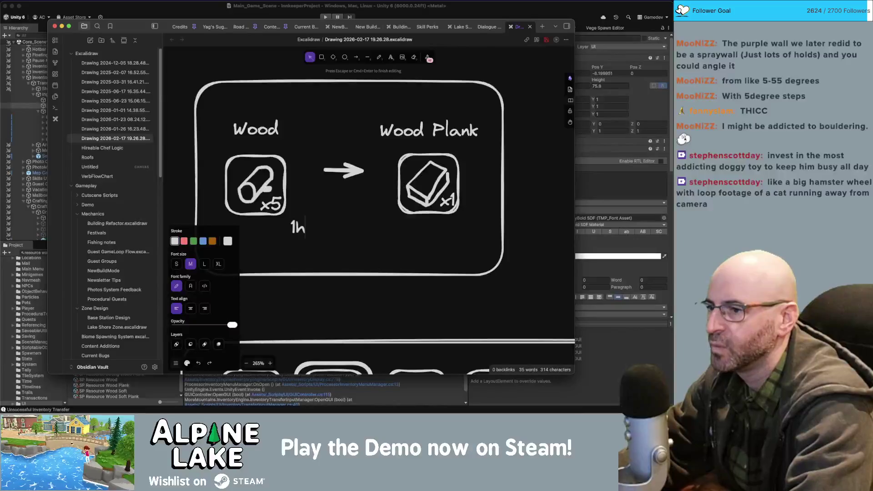
{"action": "type", "text": "r 30"}
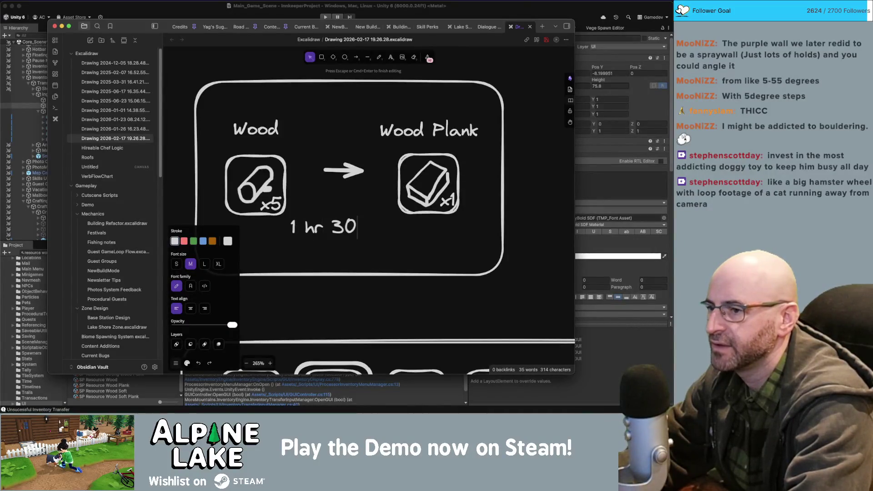
{"action": "type", "text": " min"}
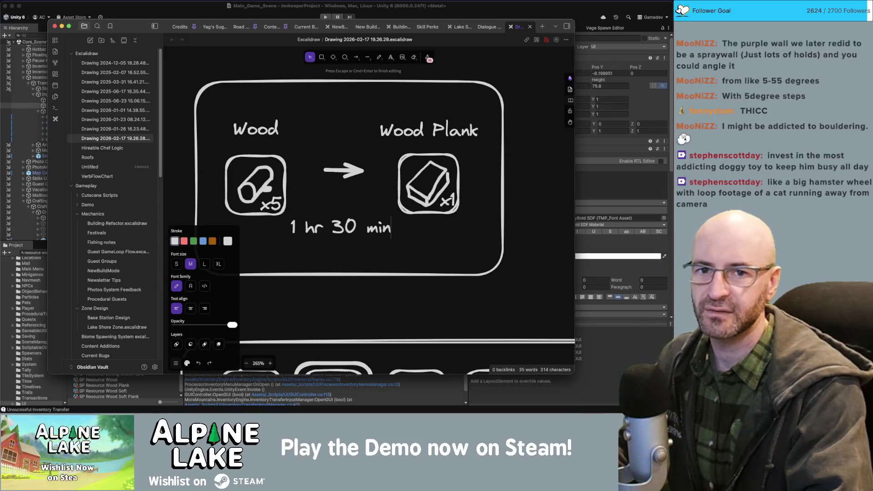
{"action": "key", "text": "super+Tab"}
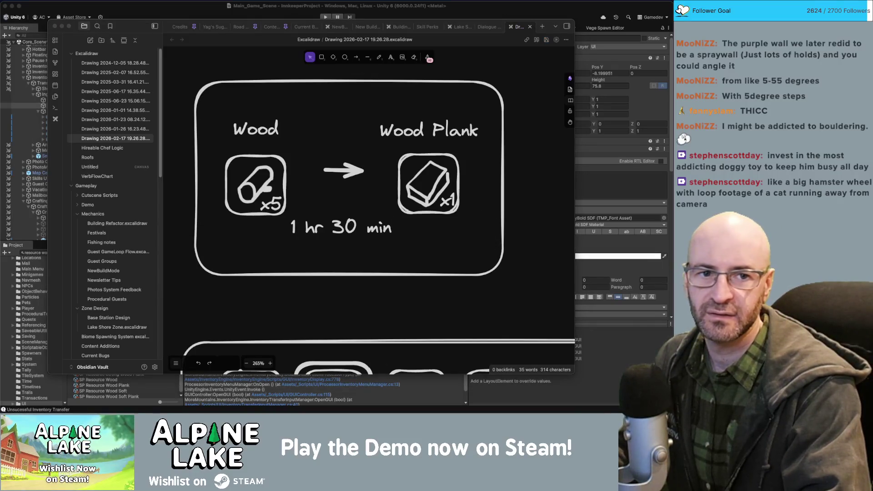